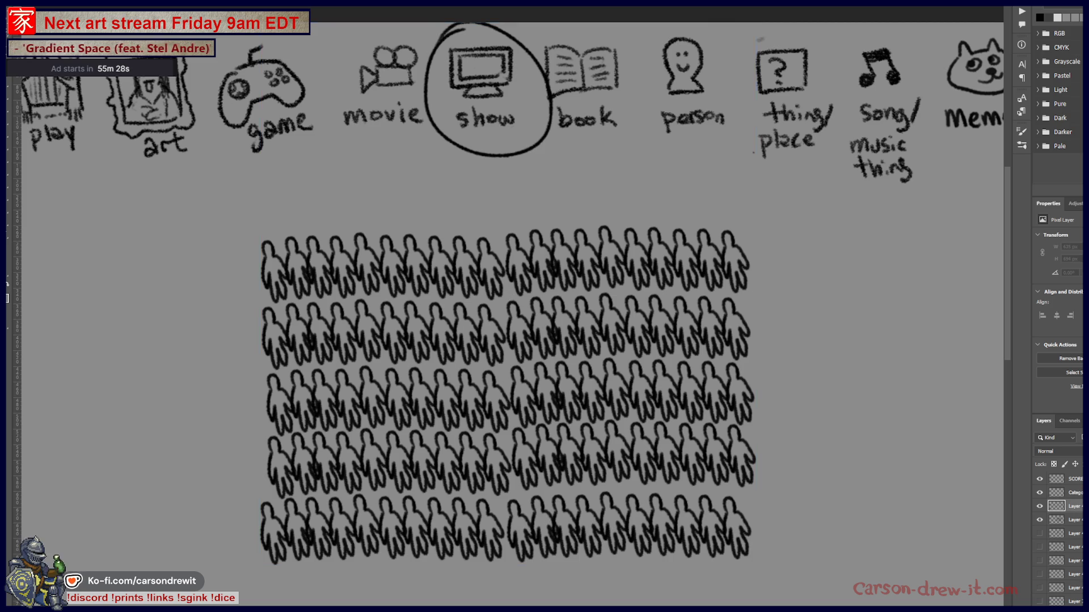
# - Hide the crowd-of-hands layer and pan down to blank canvas below the icon row
pyautogui.click(1039, 520)
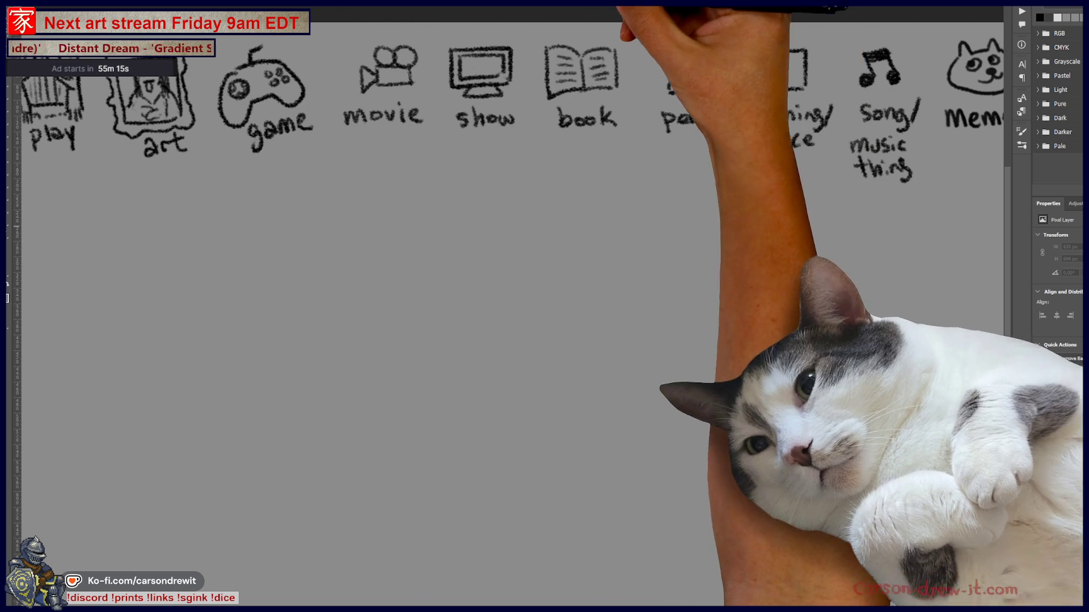
pyautogui.moveTo(495, 165)
pyautogui.mouseDown()
pyautogui.moveTo(521, 302)
pyautogui.moveTo(509, 364)
pyautogui.mouseUp()
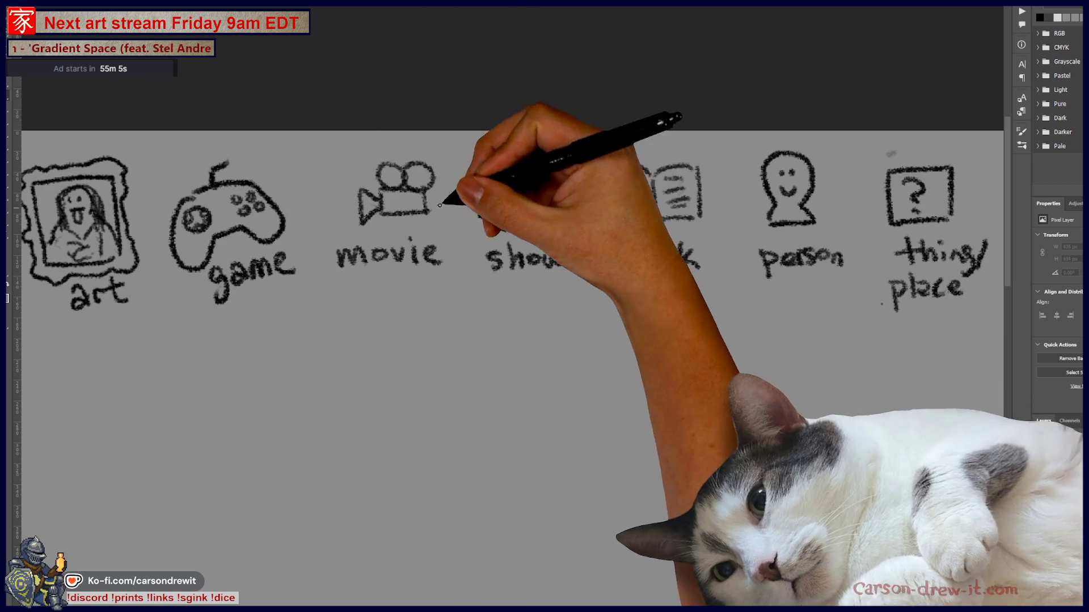
# - Circle the show icon, add two blank lines beneath, and sketch the room corner's floor and wall edges
pyautogui.moveTo(486, 154); pyautogui.dragTo(494, 151)
pyautogui.scroll(-2, 486, 418)
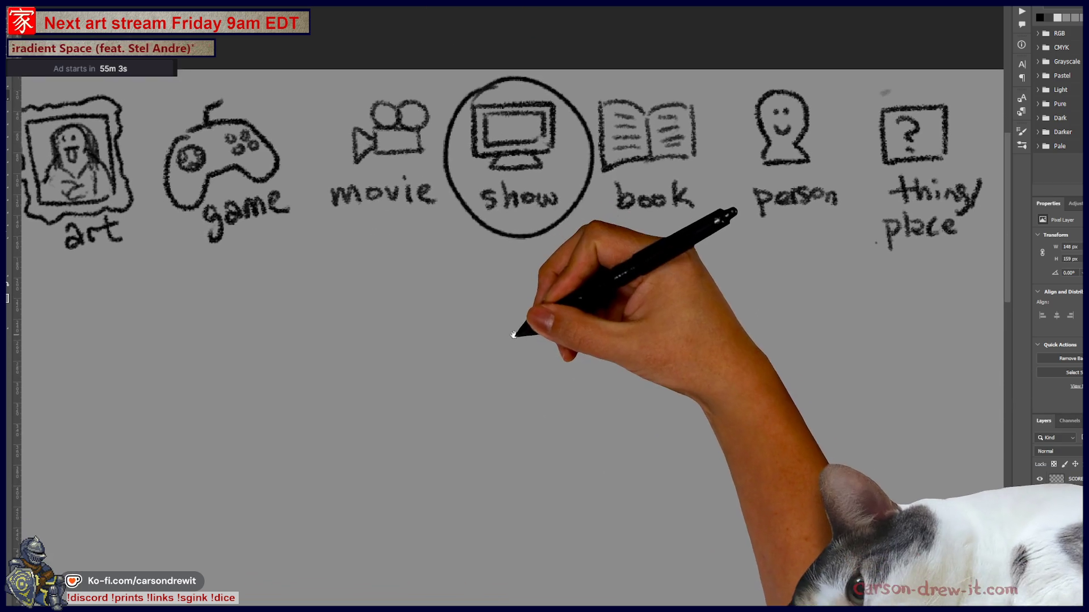
pyautogui.moveTo(409, 275); pyautogui.dragTo(705, 275)
pyautogui.scroll(-3, 717, 358)
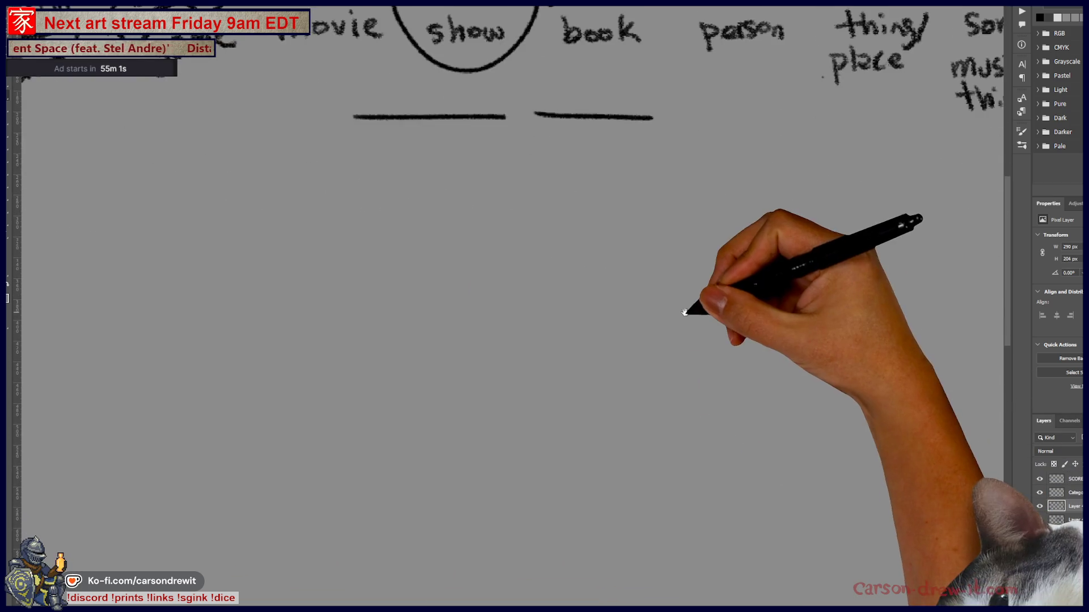
pyautogui.moveTo(408, 408)
pyautogui.mouseDown()
pyautogui.moveTo(673, 350)
pyautogui.moveTo(887, 444)
pyautogui.mouseUp()
pyautogui.moveTo(689, 349); pyautogui.dragTo(690, 159)
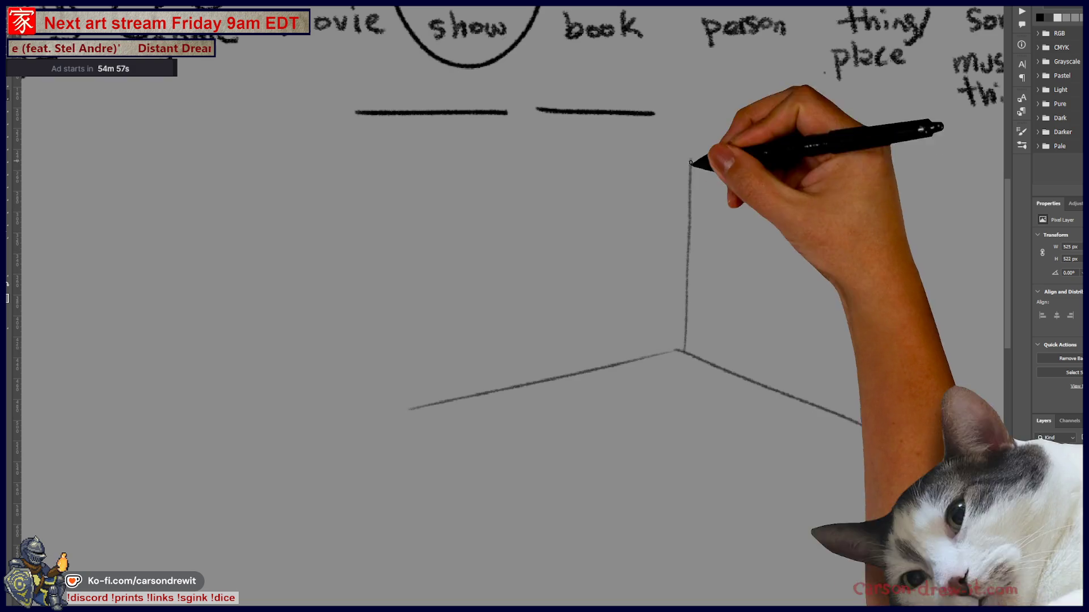
# - Outline the left figure's head, body and back and the right figure's head, side and arm
pyautogui.moveTo(393, 217)
pyautogui.mouseDown()
pyautogui.moveTo(498, 207)
pyautogui.moveTo(503, 426)
pyautogui.mouseUp()
pyautogui.moveTo(408, 340); pyautogui.dragTo(460, 457)
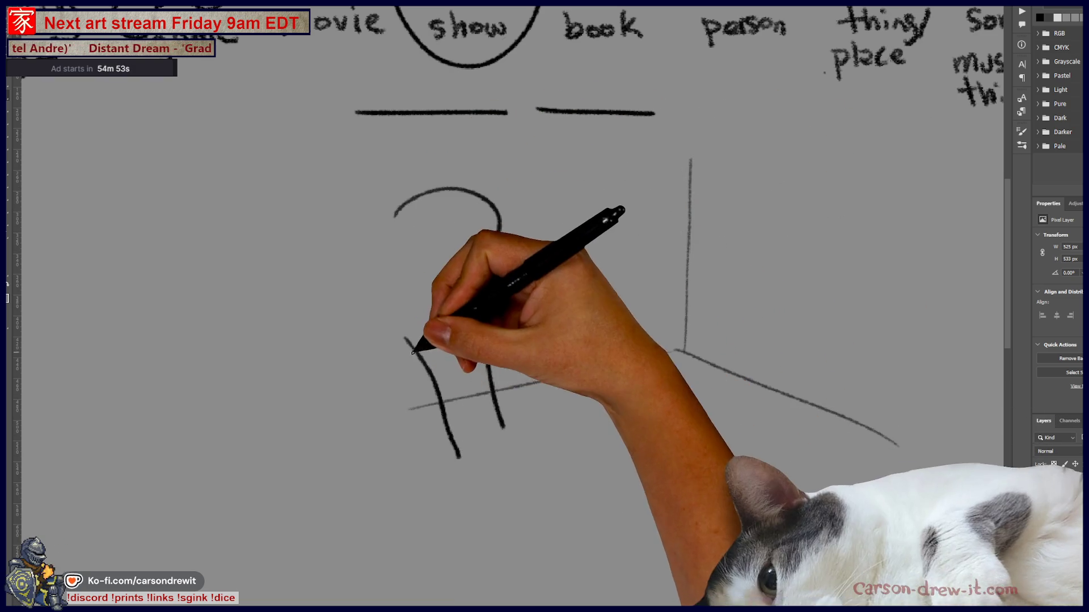
pyautogui.moveTo(408, 340); pyautogui.dragTo(389, 477)
pyautogui.moveTo(392, 213); pyautogui.dragTo(242, 344)
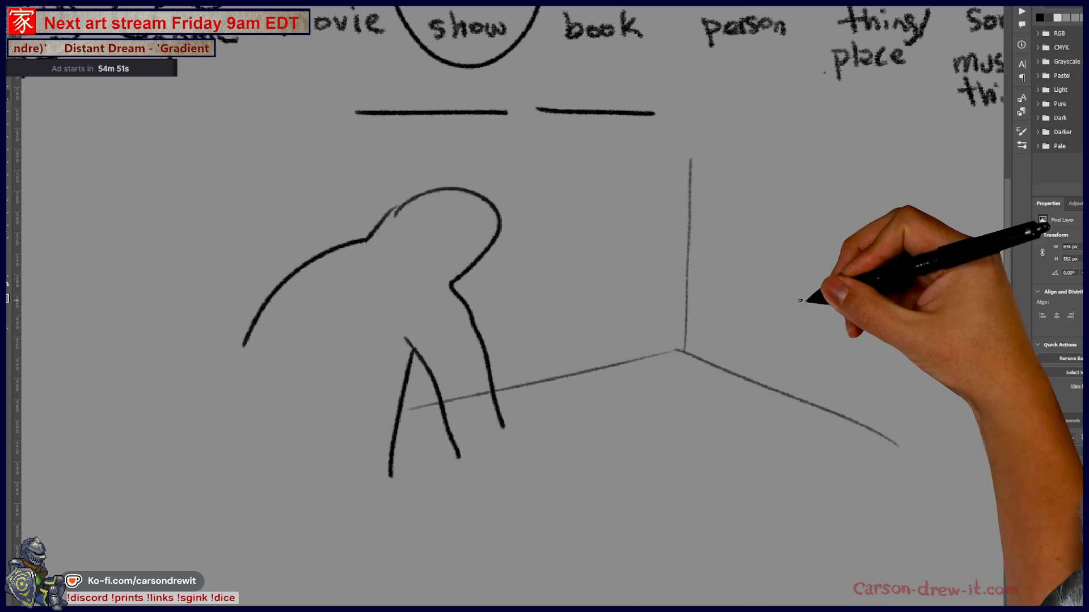
pyautogui.moveTo(779, 259); pyautogui.dragTo(893, 238)
pyautogui.moveTo(791, 272); pyautogui.dragTo(783, 404)
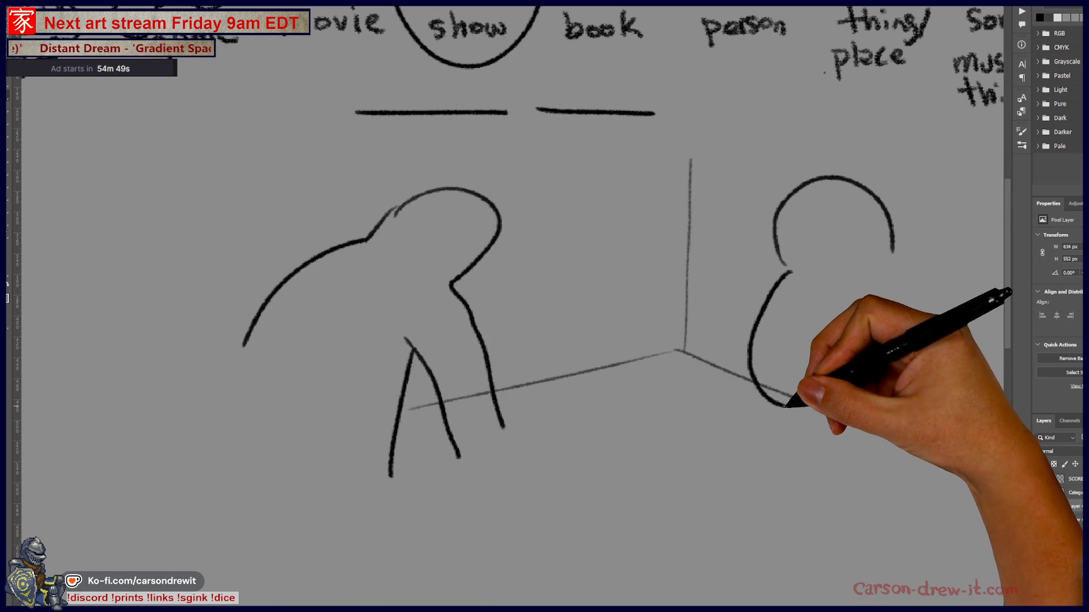
pyautogui.moveTo(805, 337)
pyautogui.mouseDown()
pyautogui.moveTo(794, 402)
pyautogui.moveTo(844, 517)
pyautogui.mouseUp()
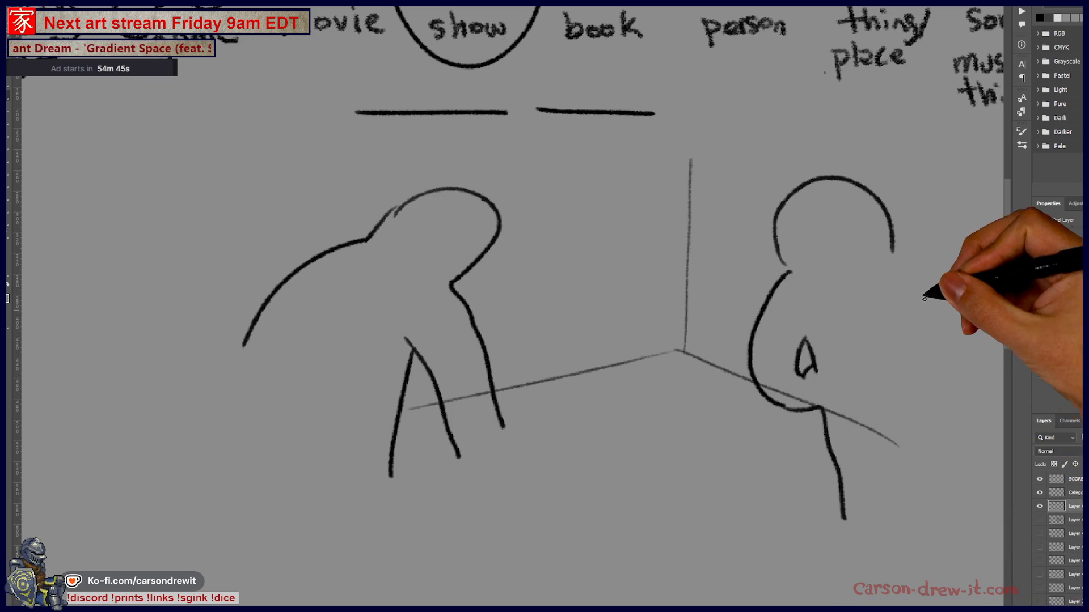
# - Outline the lower and foreground figures, then shade the foreground and lower-right figures dark
pyautogui.moveTo(894, 251); pyautogui.dragTo(957, 384)
pyautogui.moveTo(678, 498); pyautogui.dragTo(795, 468)
pyautogui.moveTo(681, 502); pyautogui.dragTo(664, 579)
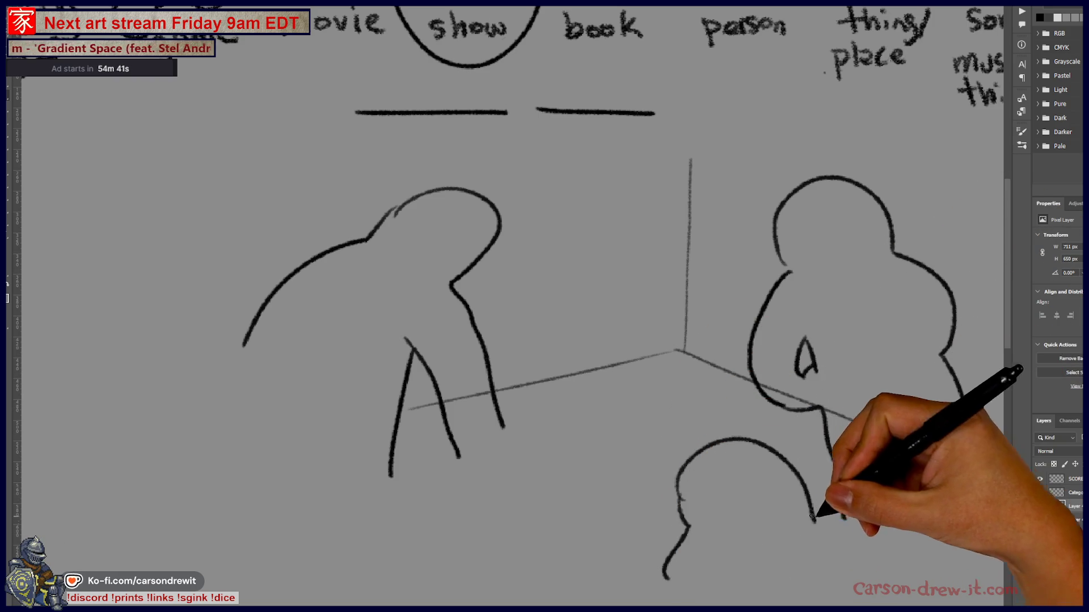
pyautogui.moveTo(488, 480); pyautogui.dragTo(604, 442)
pyautogui.moveTo(493, 485); pyautogui.dragTo(448, 548)
pyautogui.moveTo(592, 501); pyautogui.dragTo(616, 568)
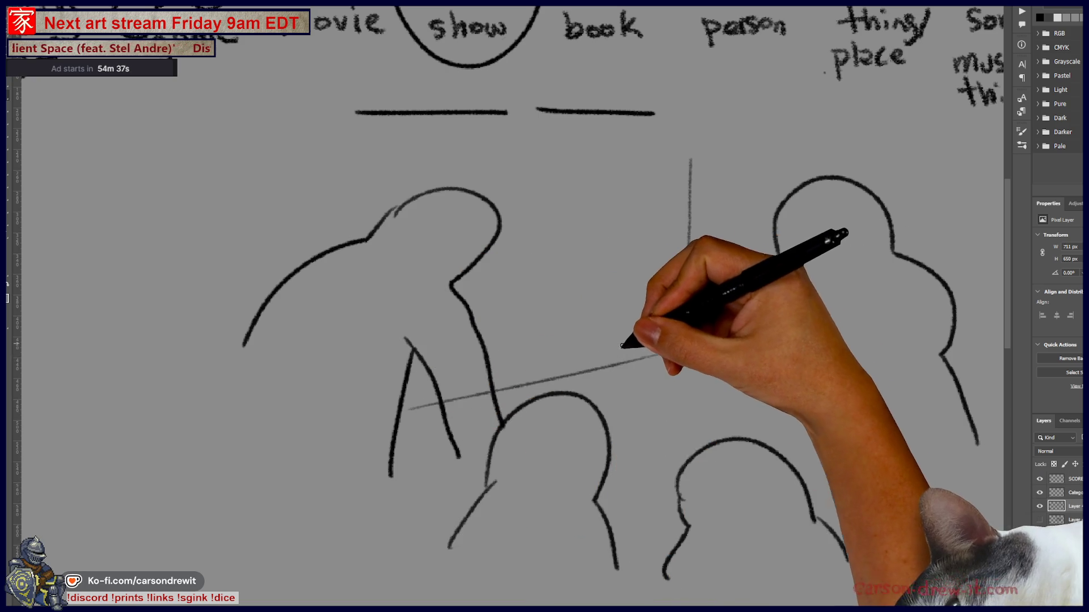
pyautogui.moveTo(547, 432)
pyautogui.mouseDown()
pyautogui.moveTo(554, 413)
pyautogui.moveTo(564, 433)
pyautogui.moveTo(510, 485)
pyautogui.moveTo(545, 562)
pyautogui.mouseUp()
pyautogui.moveTo(768, 491)
pyautogui.mouseDown()
pyautogui.moveTo(729, 462)
pyautogui.moveTo(814, 511)
pyautogui.mouseUp()
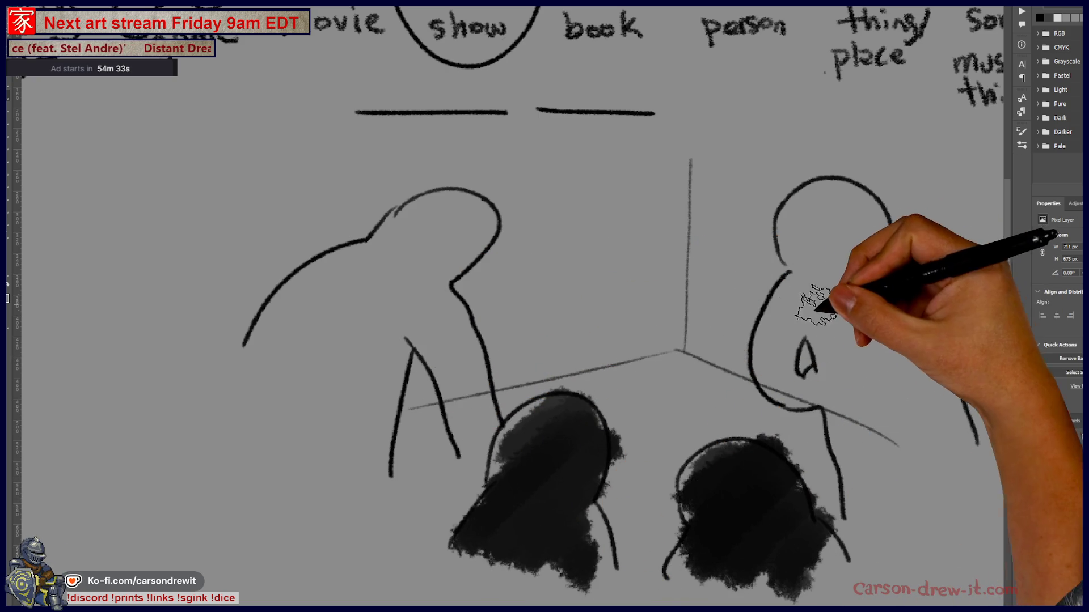
# - Shade the right and left figures dark and start the jug character's first eye on the back wall
pyautogui.moveTo(826, 292); pyautogui.dragTo(829, 387)
pyautogui.moveTo(816, 204)
pyautogui.mouseDown()
pyautogui.moveTo(900, 279)
pyautogui.moveTo(846, 410)
pyautogui.moveTo(851, 358)
pyautogui.mouseUp()
pyautogui.moveTo(204, 392)
pyautogui.mouseDown()
pyautogui.moveTo(349, 259)
pyautogui.moveTo(289, 502)
pyautogui.mouseUp()
pyautogui.moveTo(412, 281); pyautogui.dragTo(341, 502)
pyautogui.moveTo(553, 408); pyautogui.dragTo(485, 459)
pyautogui.moveTo(459, 281)
pyautogui.mouseDown()
pyautogui.moveTo(425, 217)
pyautogui.moveTo(399, 264)
pyautogui.mouseUp()
pyautogui.moveTo(401, 213); pyautogui.dragTo(476, 248)
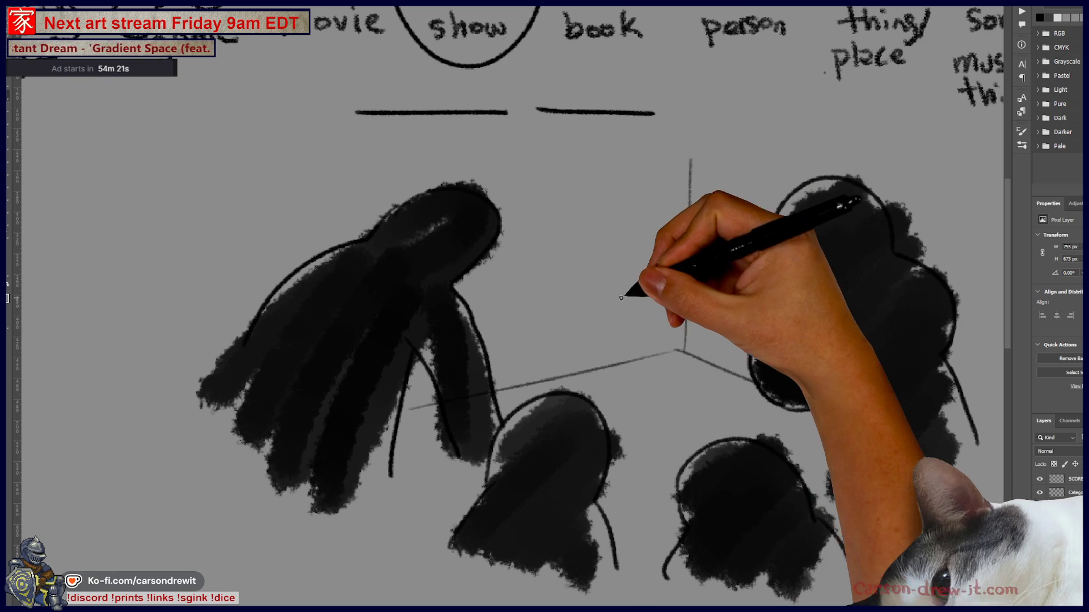
pyautogui.moveTo(631, 296); pyautogui.dragTo(651, 287)
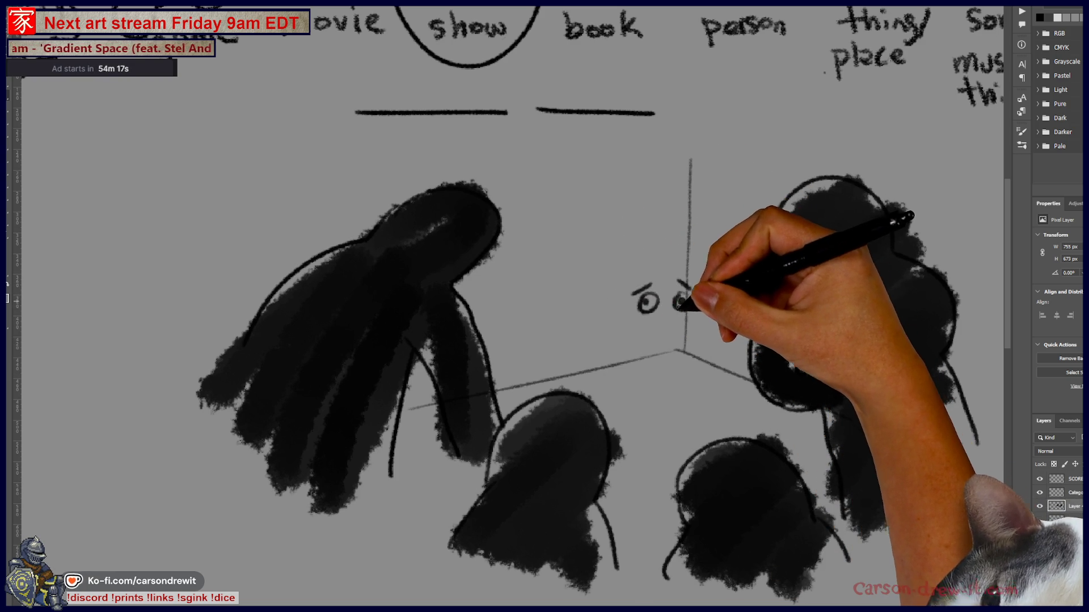
# - Draw the jug's second eye, frowning mouth, body outline, curved horn-like spout and darkened face details
pyautogui.moveTo(676, 293); pyautogui.dragTo(681, 329)
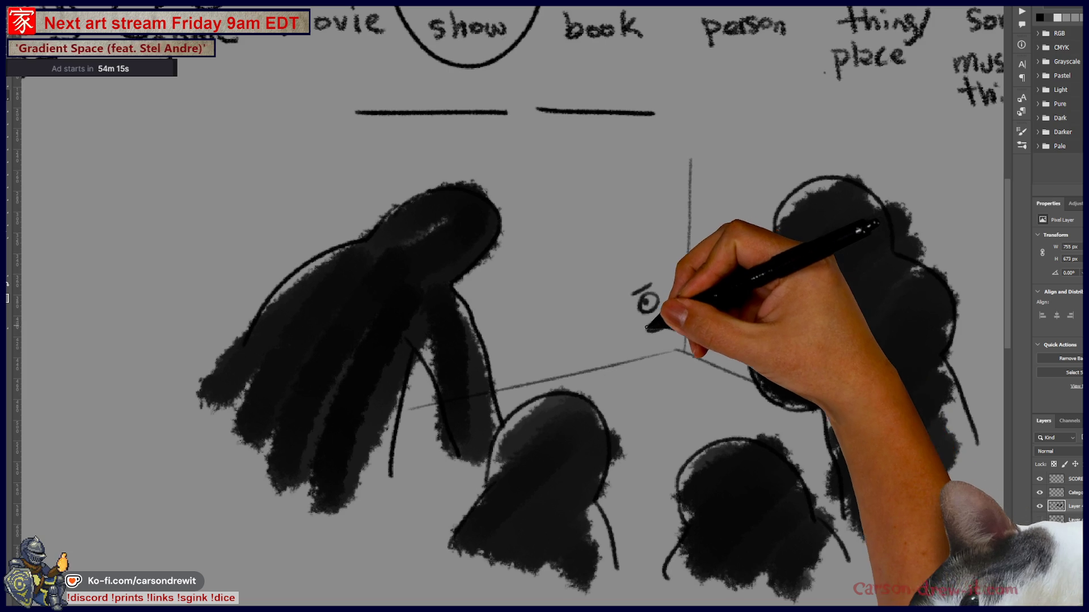
pyautogui.moveTo(619, 281); pyautogui.dragTo(610, 366)
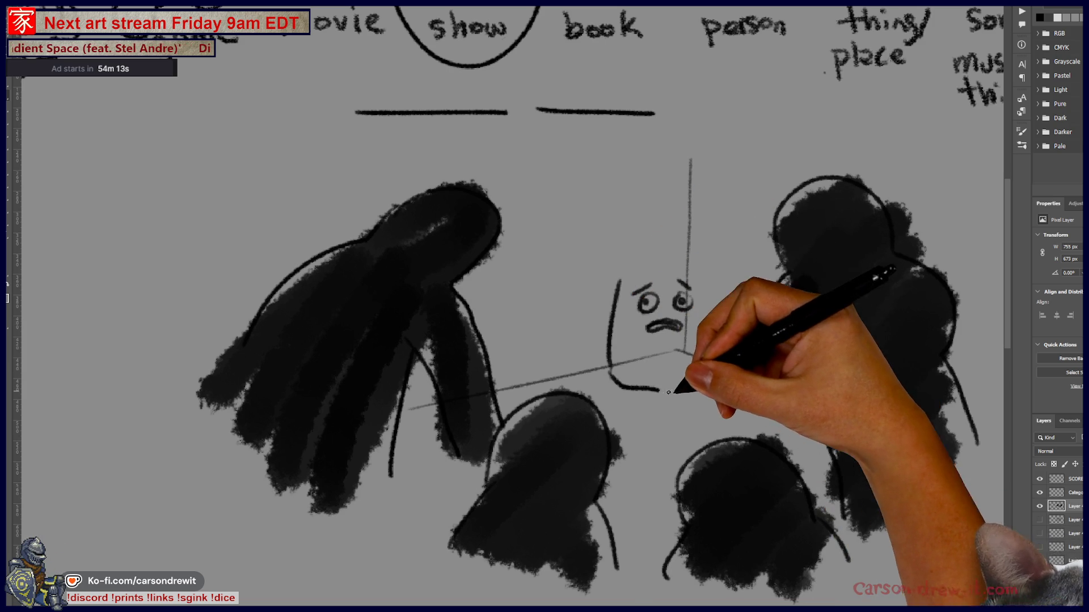
pyautogui.moveTo(706, 391); pyautogui.dragTo(734, 293)
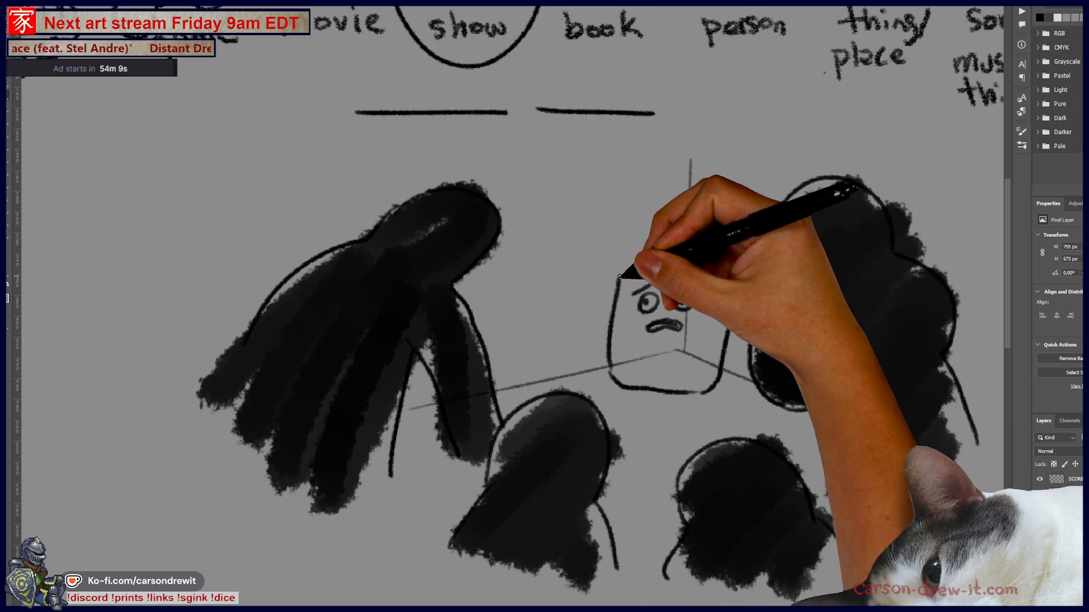
pyautogui.moveTo(628, 271); pyautogui.dragTo(629, 268)
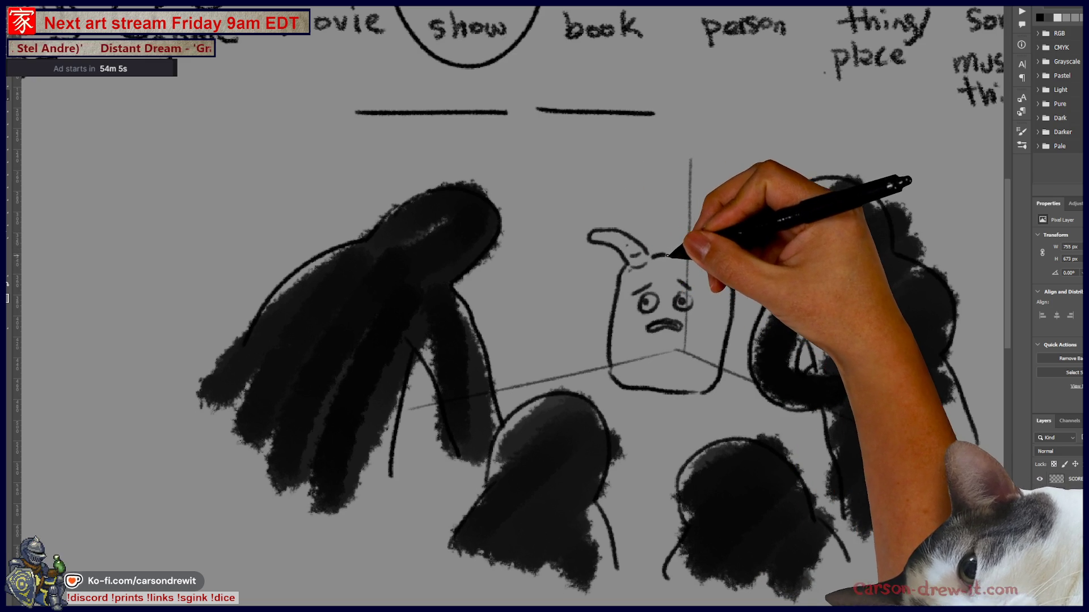
pyautogui.moveTo(672, 254); pyautogui.dragTo(693, 256)
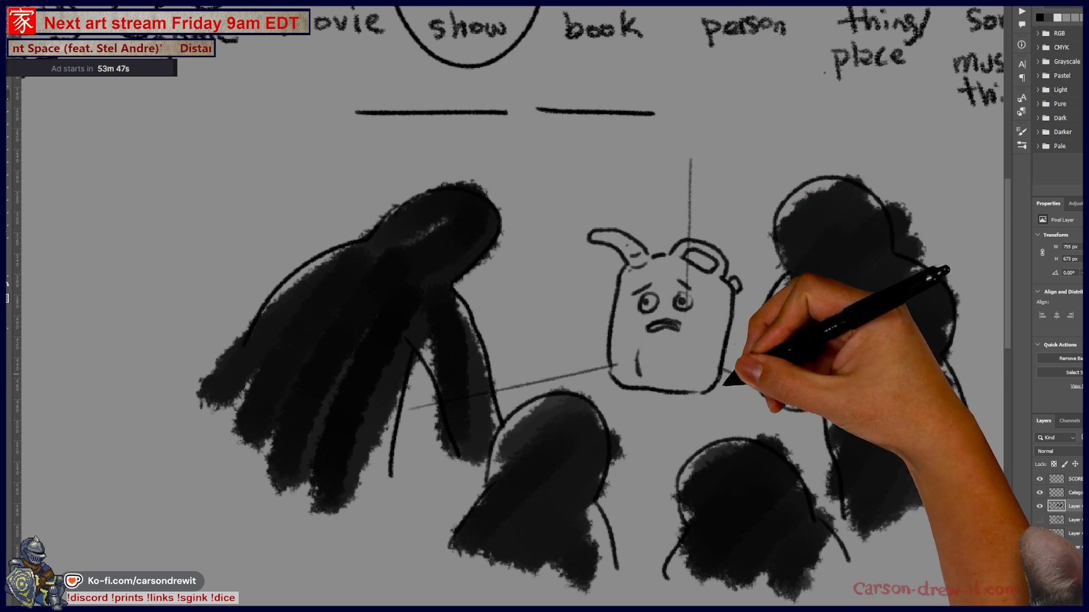
pyautogui.moveTo(655, 328); pyautogui.dragTo(676, 328)
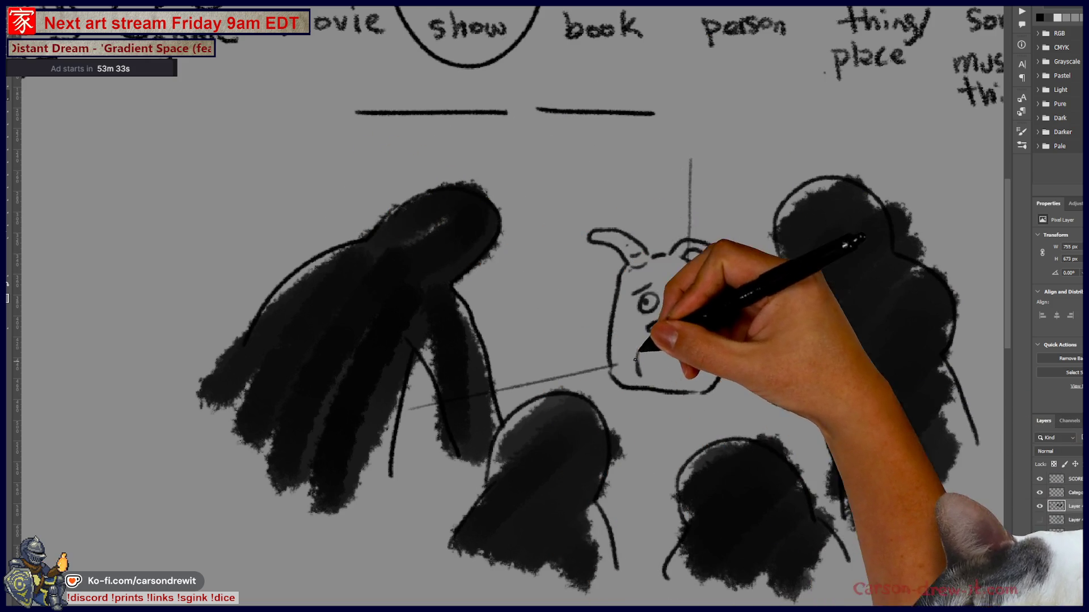
# - Circle the second blank line and draw an arrow from it down to the jug character
pyautogui.moveTo(672, 437); pyautogui.dragTo(603, 513)
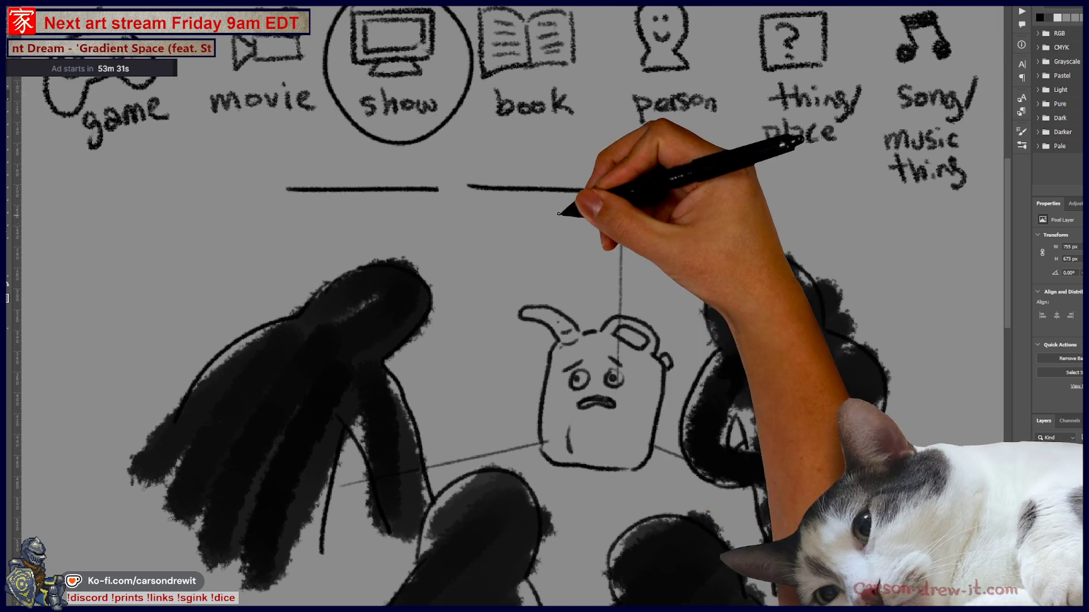
pyautogui.moveTo(588, 157); pyautogui.dragTo(568, 148)
pyautogui.moveTo(547, 232); pyautogui.dragTo(568, 296)
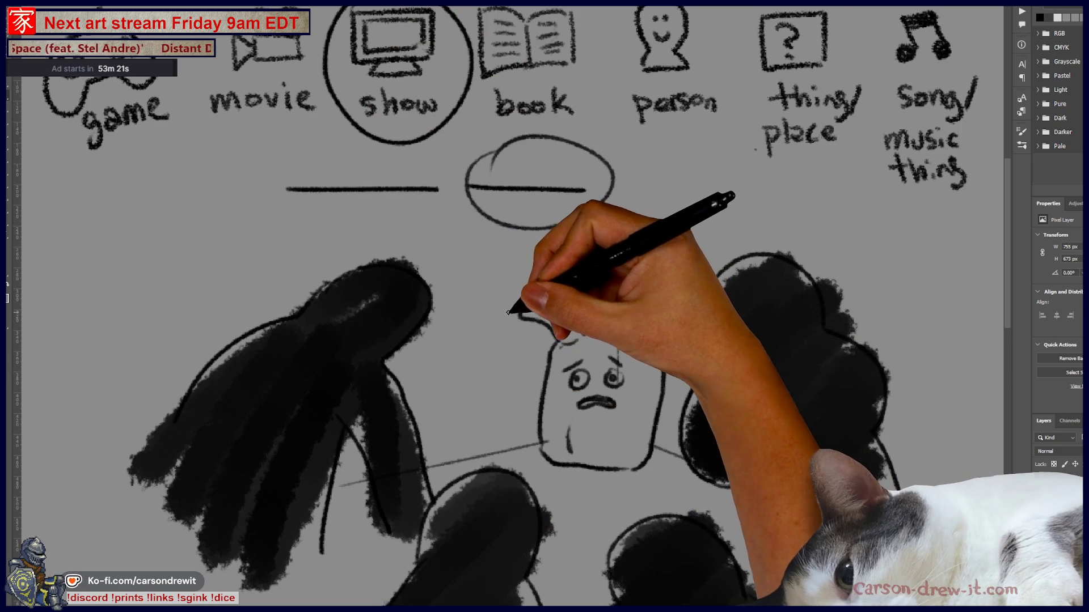
pyautogui.moveTo(502, 315); pyautogui.dragTo(487, 322)
pyautogui.moveTo(518, 229)
pyautogui.mouseDown()
pyautogui.moveTo(495, 294)
pyautogui.moveTo(501, 289)
pyautogui.mouseUp()
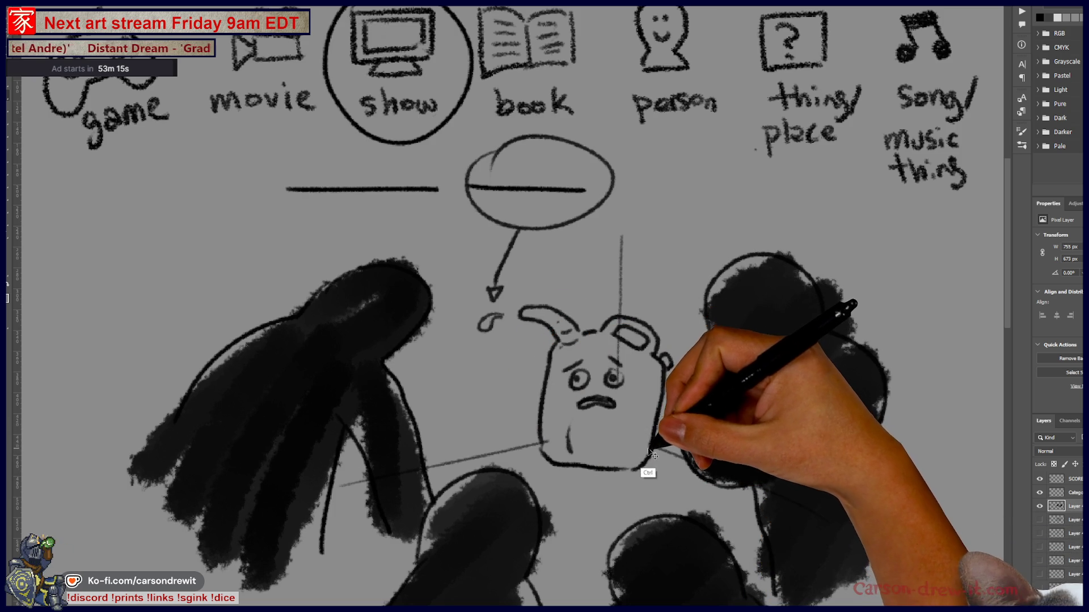
pyautogui.moveTo(643, 453)
pyautogui.mouseDown()
pyautogui.moveTo(664, 466)
pyautogui.moveTo(632, 450)
pyautogui.moveTo(693, 379)
pyautogui.mouseUp()
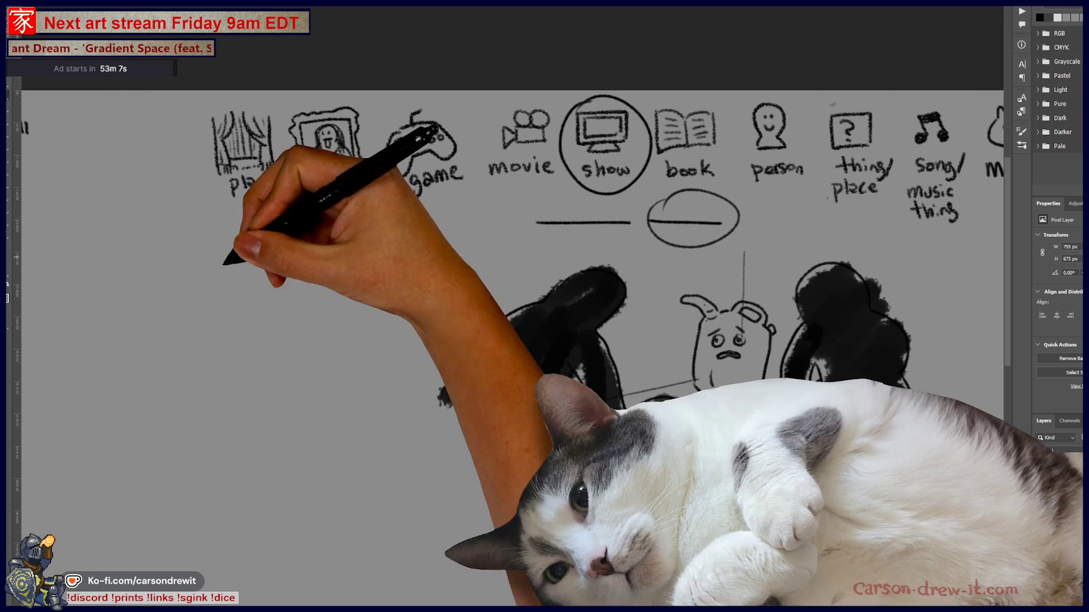
# - Sketch a new room corner at left, undoing the first attempt and redrawing it
pyautogui.moveTo(291, 255)
pyautogui.mouseDown()
pyautogui.moveTo(287, 421)
pyautogui.moveTo(239, 490)
pyautogui.mouseUp()
pyautogui.moveTo(290, 426); pyautogui.dragTo(366, 481)
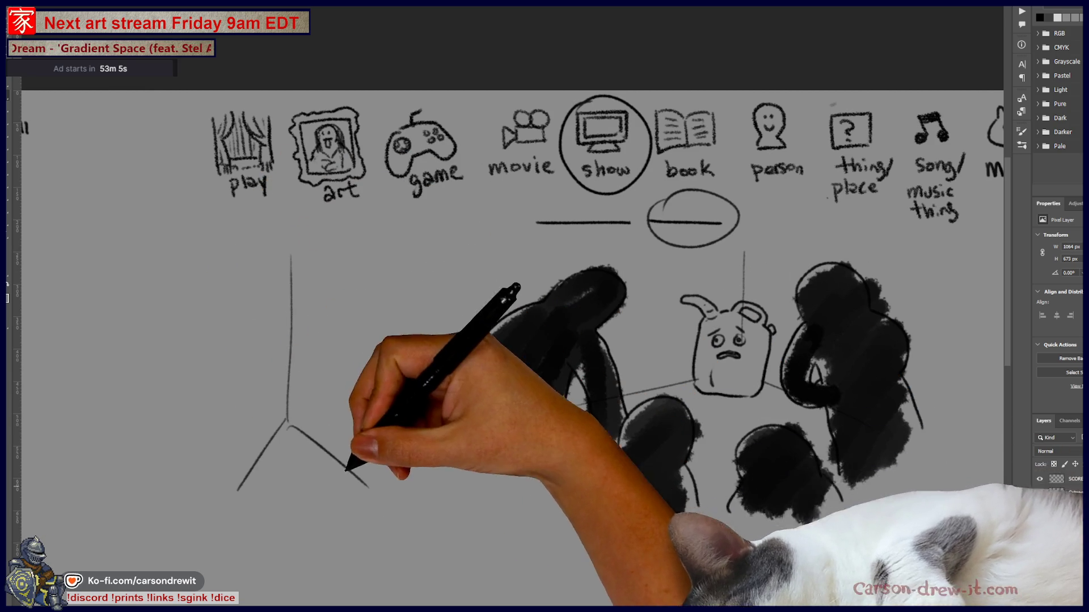
pyautogui.hotkey('ctrl', 'z')
pyautogui.hotkey('ctrl', 'z')
pyautogui.hotkey('ctrl', 'z')
pyautogui.moveTo(179, 432)
pyautogui.mouseDown()
pyautogui.moveTo(311, 407)
pyautogui.moveTo(407, 480)
pyautogui.mouseUp()
pyautogui.moveTo(319, 345); pyautogui.dragTo(318, 400)
pyautogui.moveTo(258, 300); pyautogui.dragTo(284, 343)
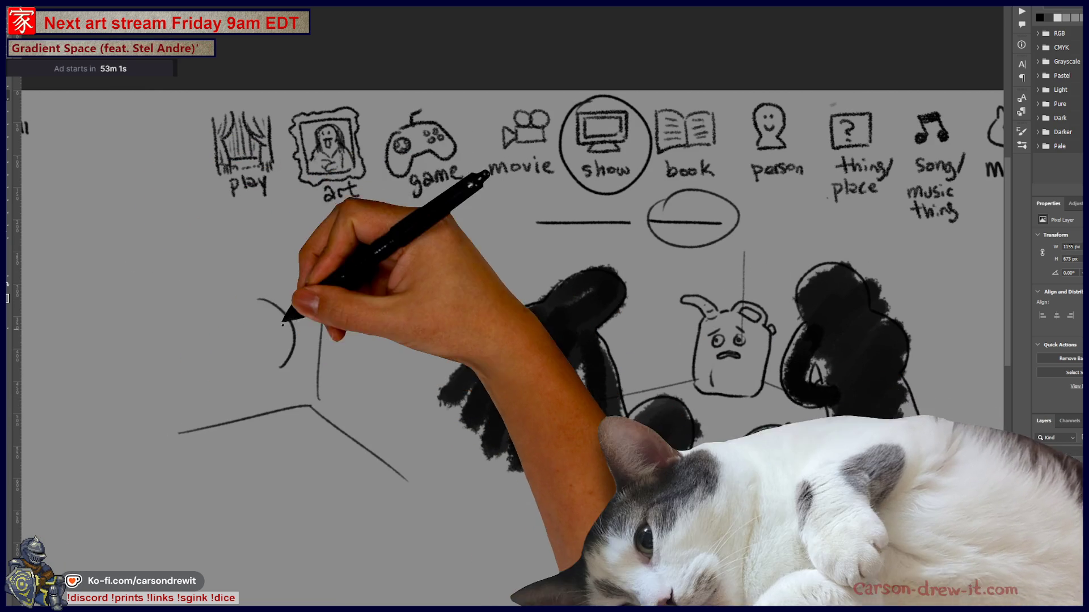
# - Draw a figure at left with legs, feet and motion lines, plus a cloud puff beside it
pyautogui.moveTo(220, 247); pyautogui.dragTo(258, 298)
pyautogui.moveTo(149, 284)
pyautogui.mouseDown()
pyautogui.moveTo(197, 358)
pyautogui.moveTo(197, 451)
pyautogui.moveTo(236, 466)
pyautogui.mouseUp()
pyautogui.moveTo(277, 448)
pyautogui.mouseDown()
pyautogui.moveTo(280, 464)
pyautogui.moveTo(209, 486)
pyautogui.mouseUp()
pyautogui.moveTo(310, 306)
pyautogui.mouseDown()
pyautogui.moveTo(296, 317)
pyautogui.moveTo(300, 339)
pyautogui.moveTo(336, 315)
pyautogui.moveTo(329, 377)
pyautogui.moveTo(299, 382)
pyautogui.moveTo(321, 283)
pyautogui.mouseUp()
pyautogui.moveTo(481, 341); pyautogui.dragTo(587, 290)
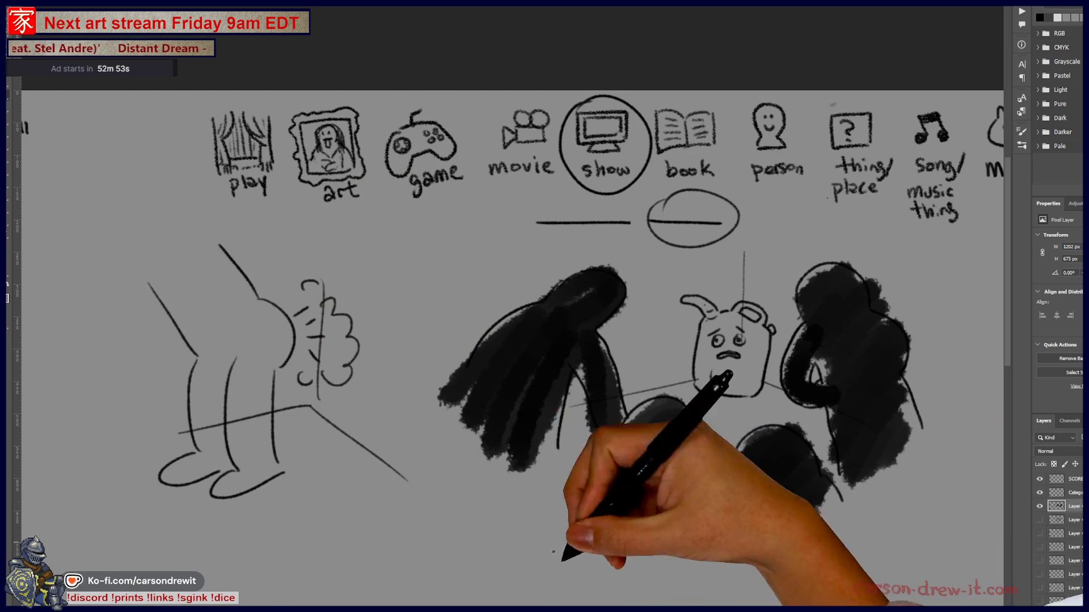
pyautogui.moveTo(351, 281)
pyautogui.mouseDown()
pyautogui.moveTo(358, 289)
pyautogui.moveTo(330, 265)
pyautogui.moveTo(296, 277)
pyautogui.mouseUp()
pyautogui.moveTo(344, 398); pyautogui.dragTo(359, 410)
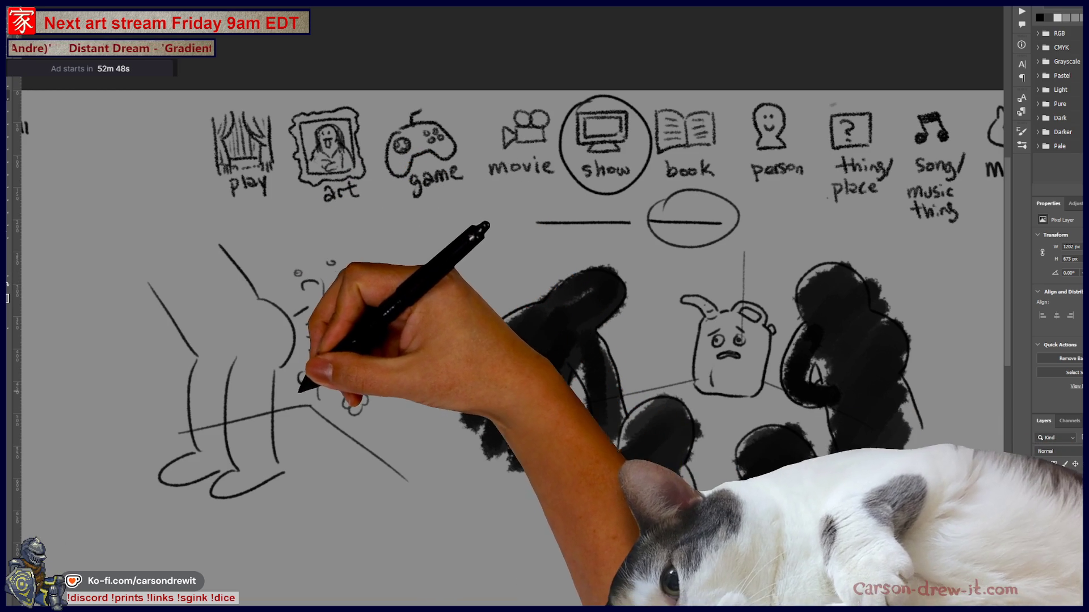
# - Outline the dark figure shapes near the bottom of the sketch
pyautogui.moveTo(438, 486); pyautogui.dragTo(479, 509)
pyautogui.moveTo(556, 560); pyautogui.dragTo(583, 580)
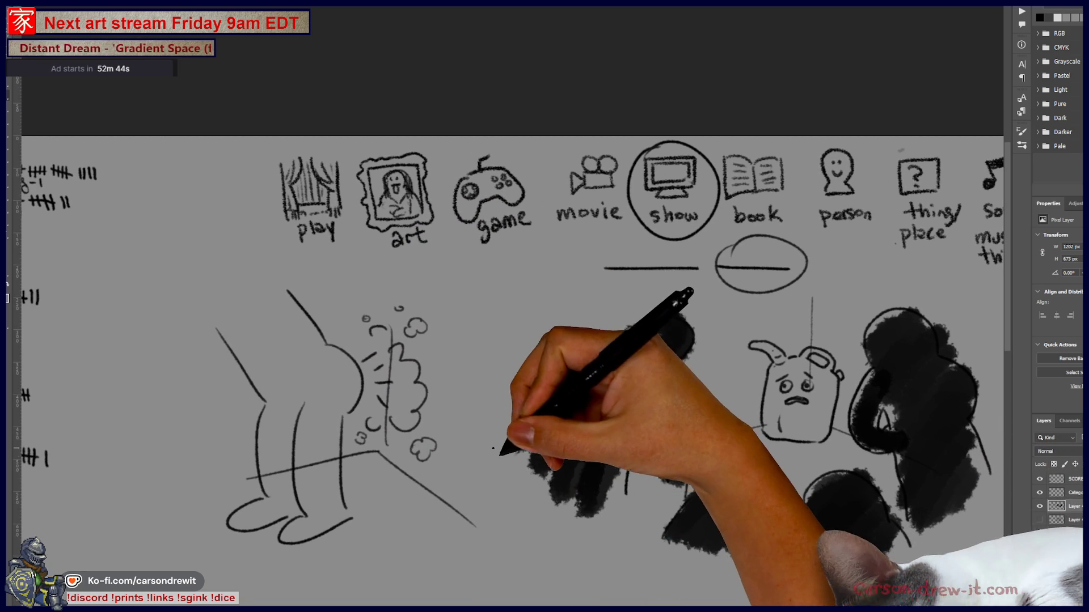
pyautogui.moveTo(504, 483); pyautogui.dragTo(484, 496)
pyautogui.moveTo(493, 543); pyautogui.dragTo(485, 522)
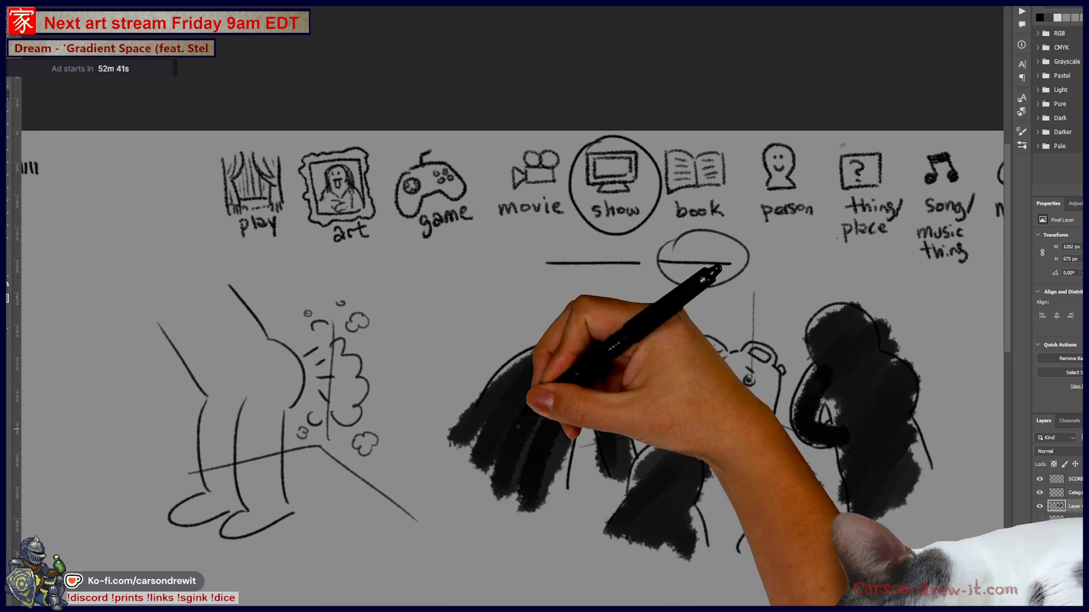
pyautogui.moveTo(569, 488); pyautogui.dragTo(598, 408)
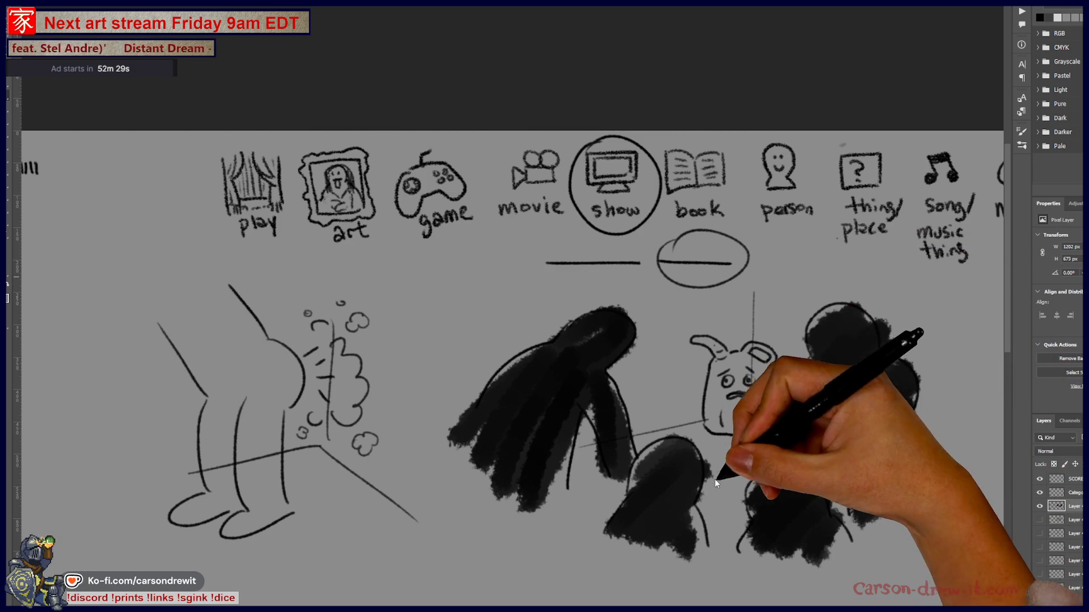
# - Pan the sketch to reveal the Meme icon
pyautogui.moveTo(709, 477); pyautogui.dragTo(668, 465)
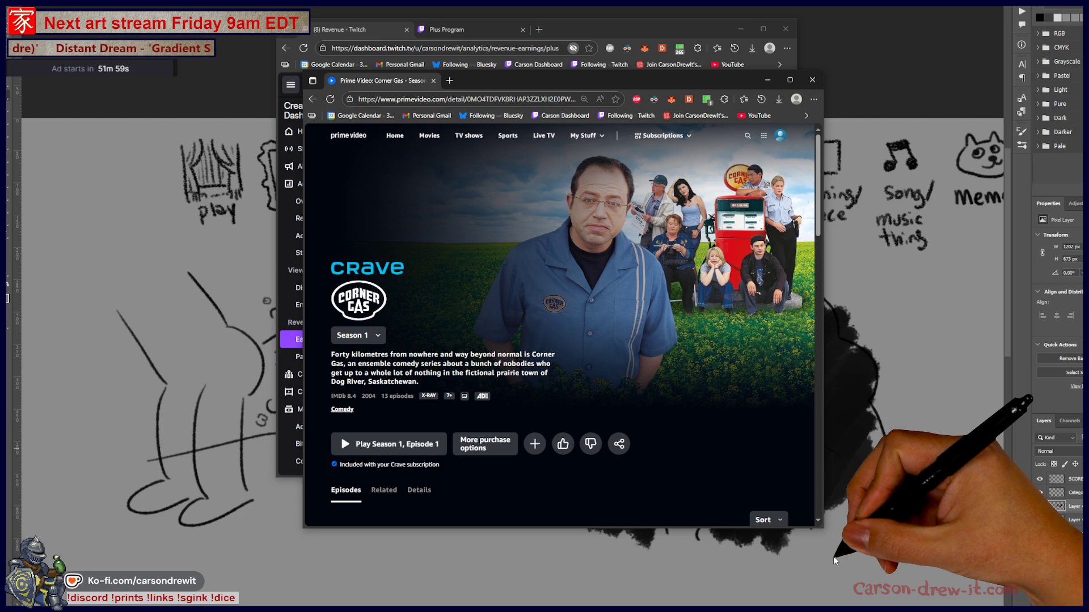
# - Extend an ink stroke, then close the Prime Video and Twitch dashboard windows
pyautogui.moveTo(883, 433); pyautogui.dragTo(891, 458)
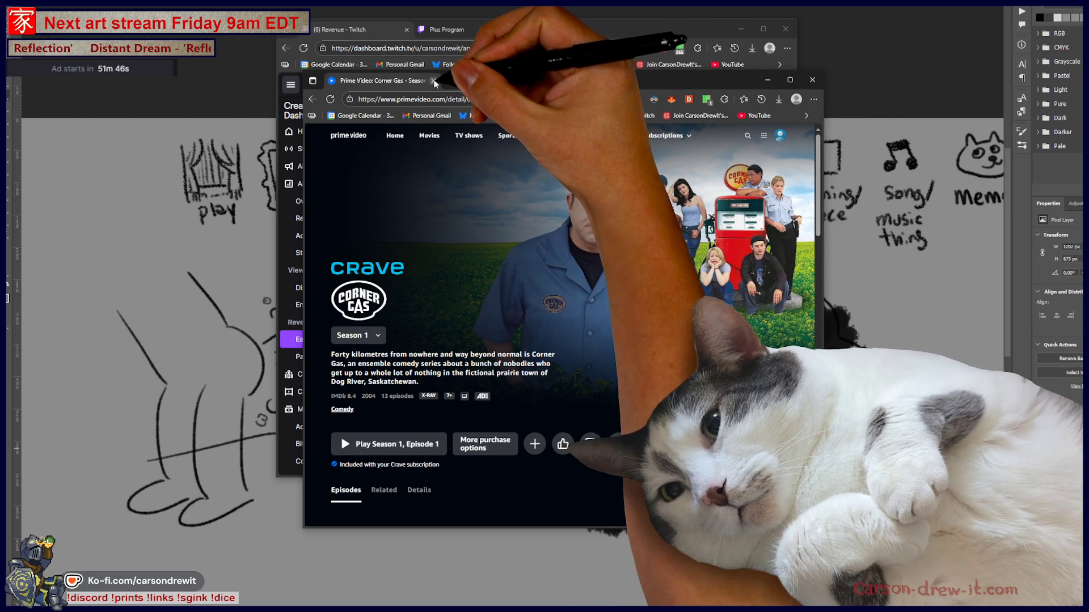
pyautogui.click(435, 81)
pyautogui.click(784, 28)
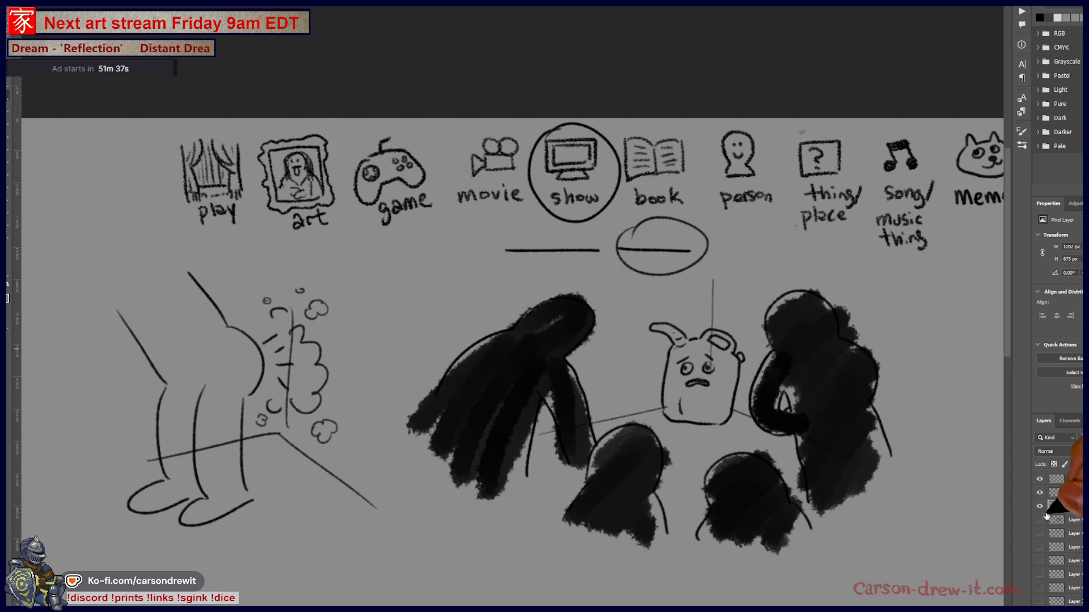
# - Hide the figure sketch layer, select the SCORES layer and pan its tally list into view
pyautogui.click(1039, 507)
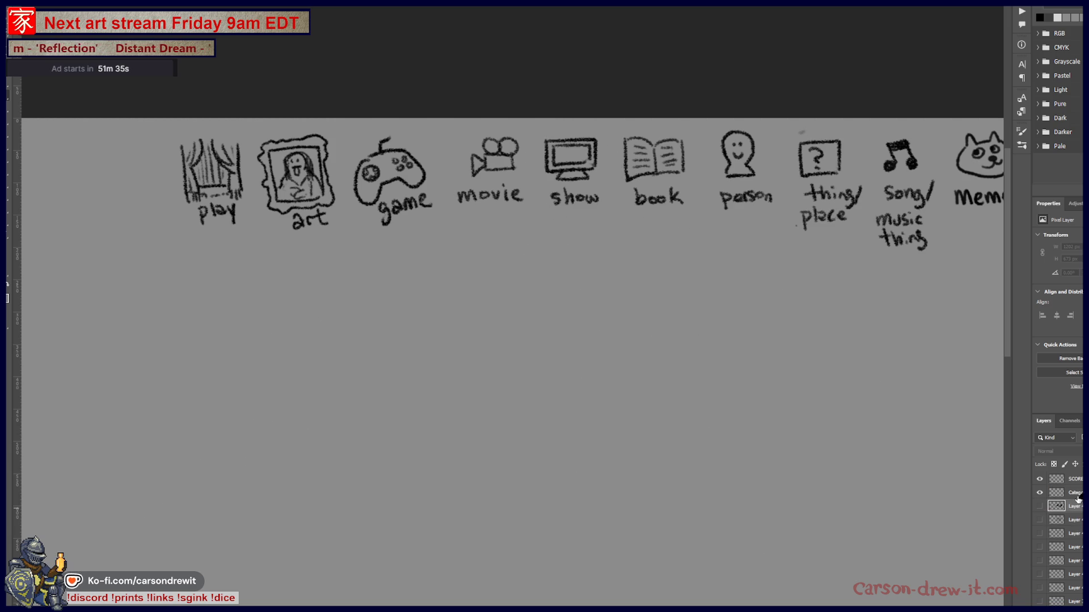
pyautogui.click(1071, 479)
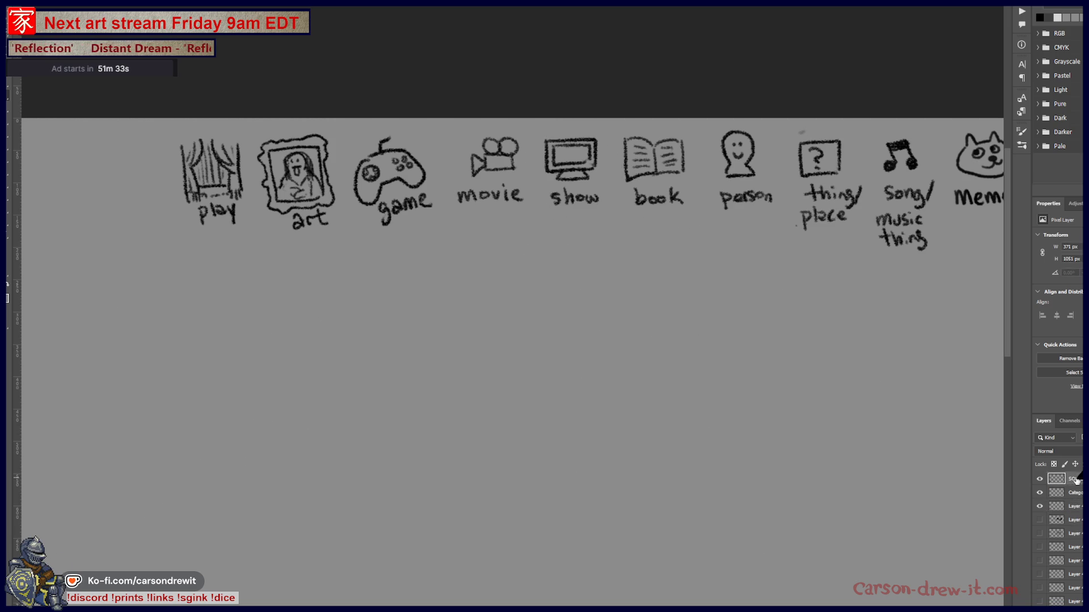
pyautogui.moveTo(462, 280); pyautogui.dragTo(921, 255)
pyautogui.moveTo(467, 289); pyautogui.dragTo(602, 231)
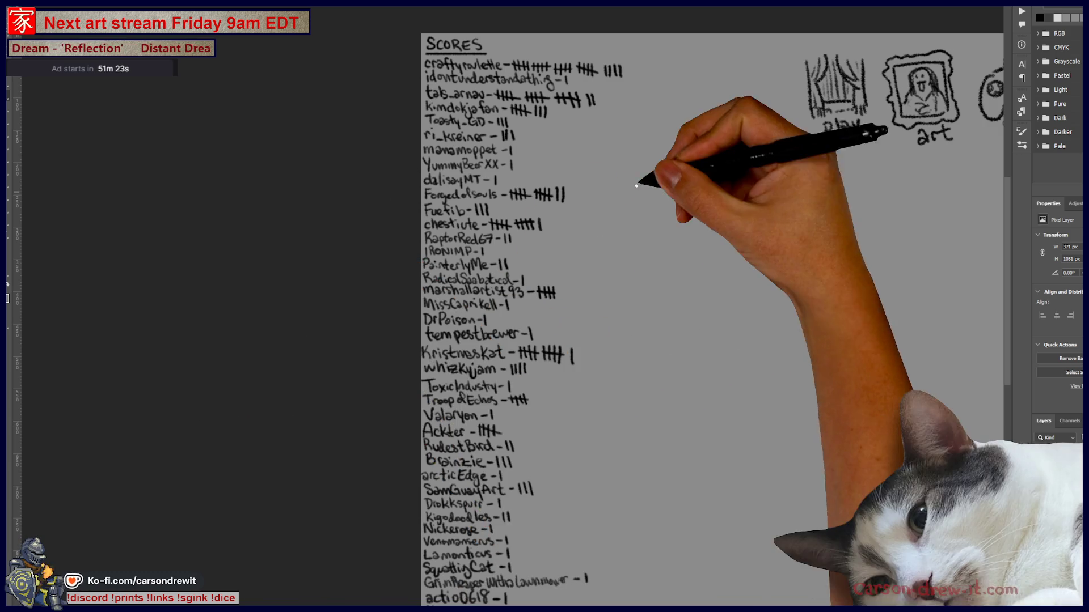
pyautogui.scroll(2, 610, 121)
pyautogui.scroll(2, 576, 233)
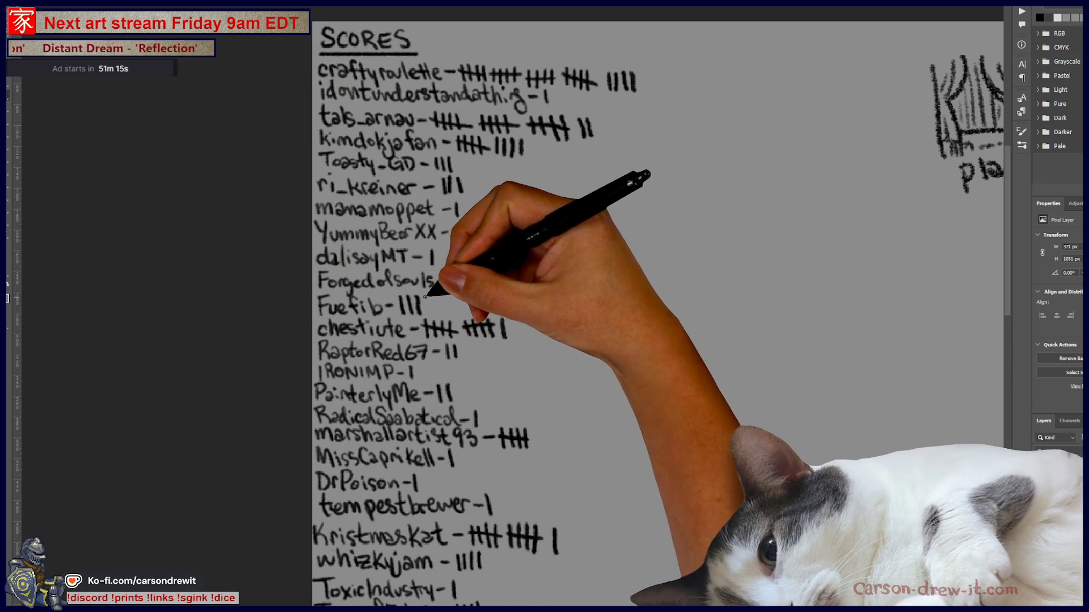
pyautogui.scroll(-2, 660, 307)
pyautogui.scroll(-10, 659, 306)
pyautogui.scroll(-4, 659, 306)
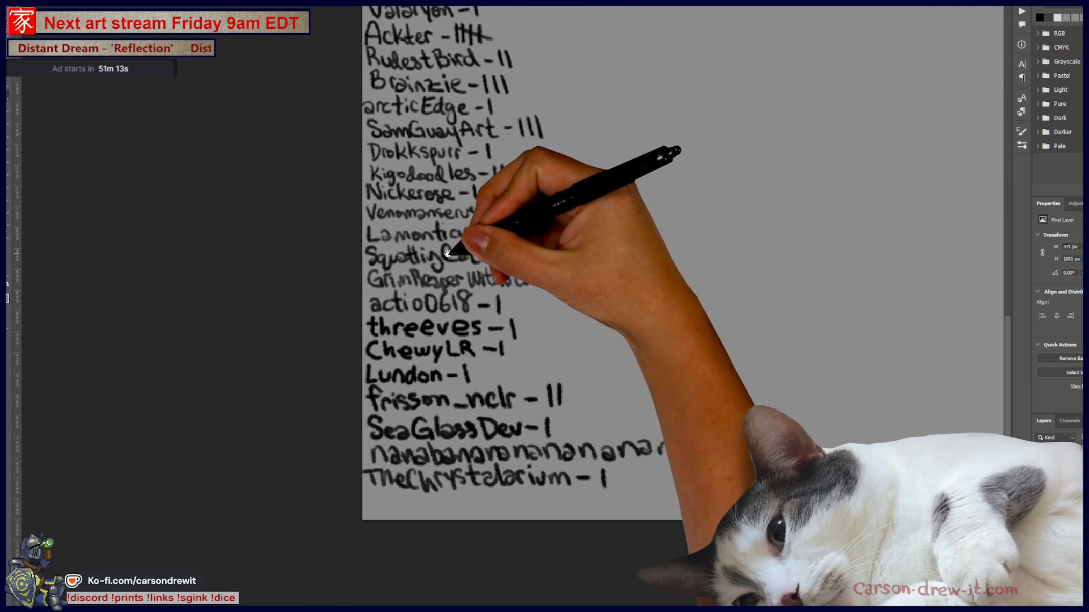
pyautogui.moveTo(570, 390); pyautogui.dragTo(568, 408)
pyautogui.moveTo(699, 449); pyautogui.dragTo(713, 449)
pyautogui.moveTo(743, 441); pyautogui.dragTo(742, 460)
pyautogui.moveTo(606, 318)
pyautogui.mouseDown()
pyautogui.moveTo(565, 480)
pyautogui.moveTo(564, 540)
pyautogui.mouseUp()
pyautogui.moveTo(576, 384); pyautogui.dragTo(570, 479)
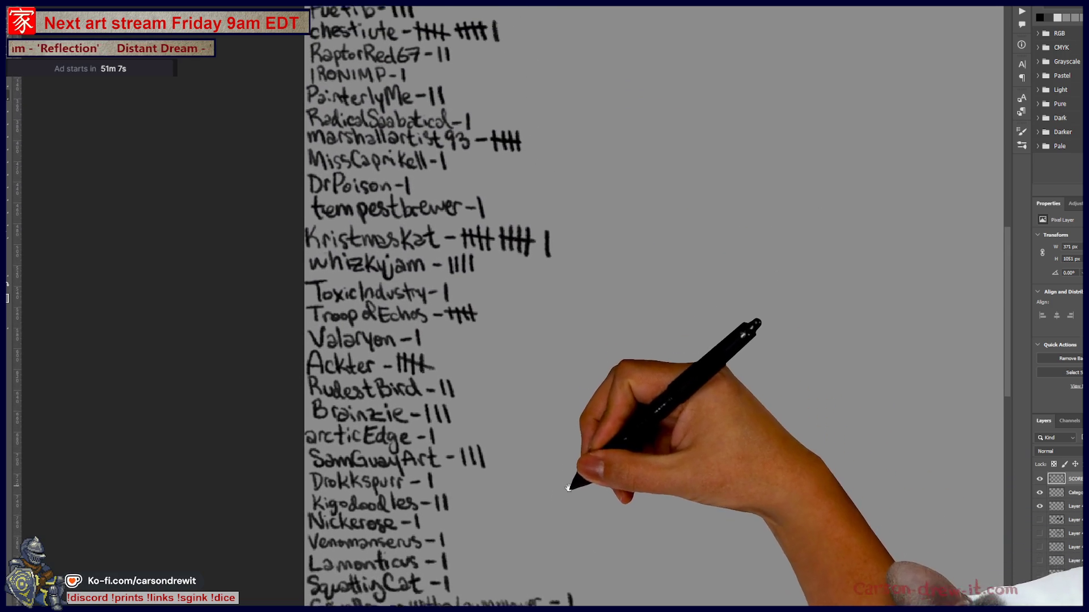
pyautogui.moveTo(551, 238); pyautogui.dragTo(552, 258)
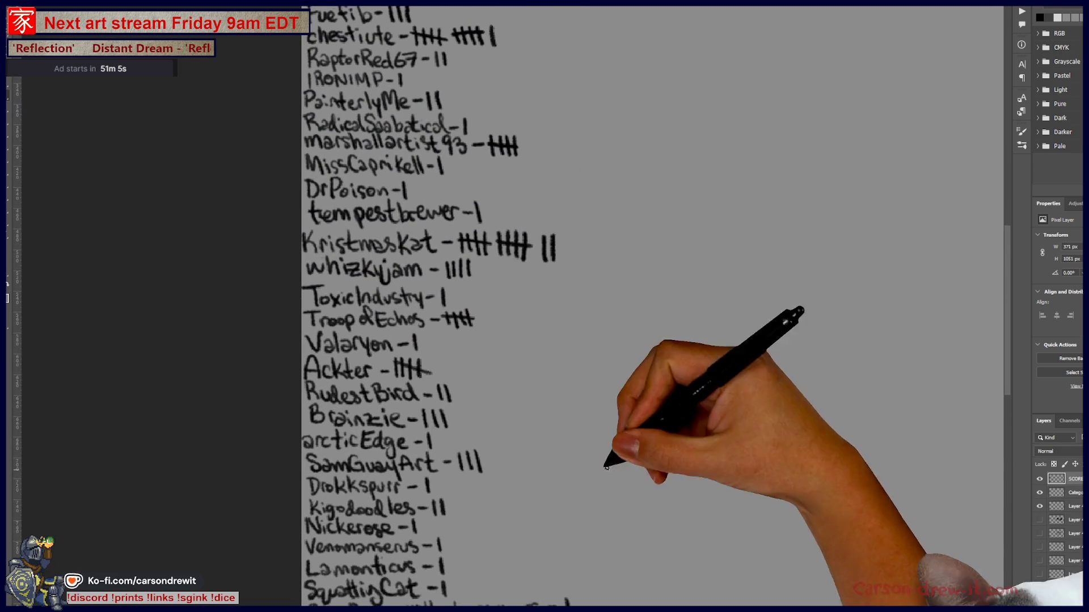
pyautogui.moveTo(554, 383)
pyautogui.mouseDown()
pyautogui.moveTo(541, 479)
pyautogui.moveTo(480, 417)
pyautogui.mouseUp()
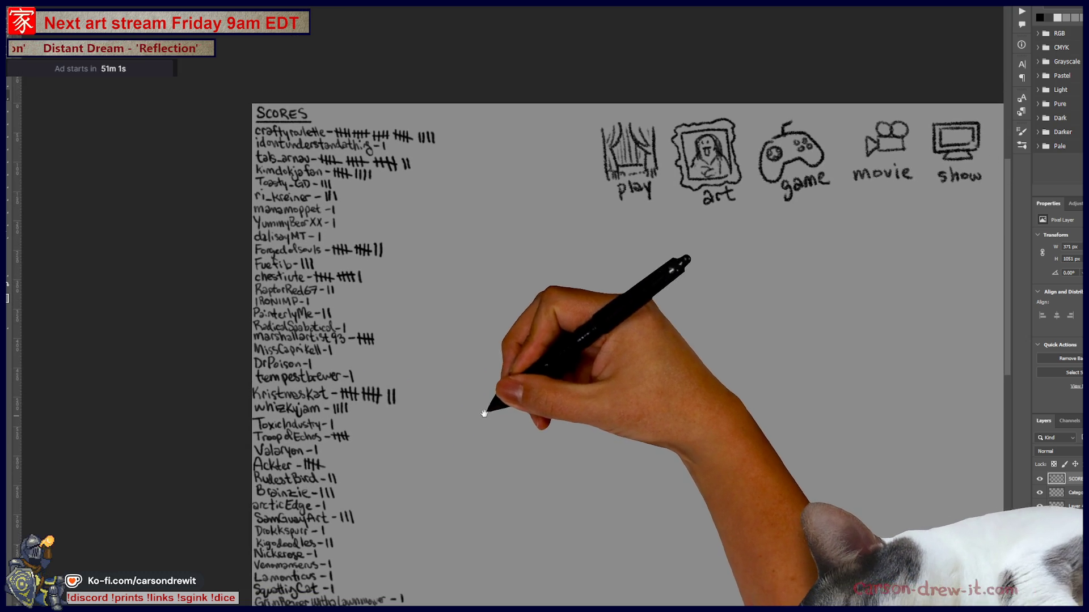
# - Switch to the koi-and-treasure artwork document with Ctrl+Tab
pyautogui.hotkey('ctrl', 'Tab')
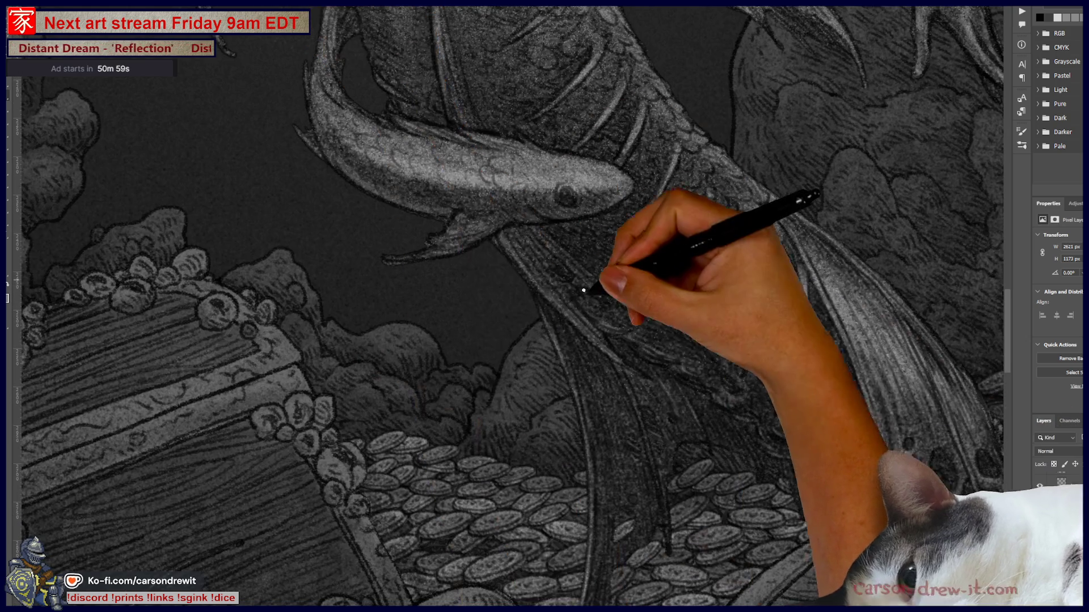
# - Target a different pixel layer of the small koi, compare with visibility toggled, and bring up the filters
pyautogui.moveTo(578, 263); pyautogui.dragTo(655, 409)
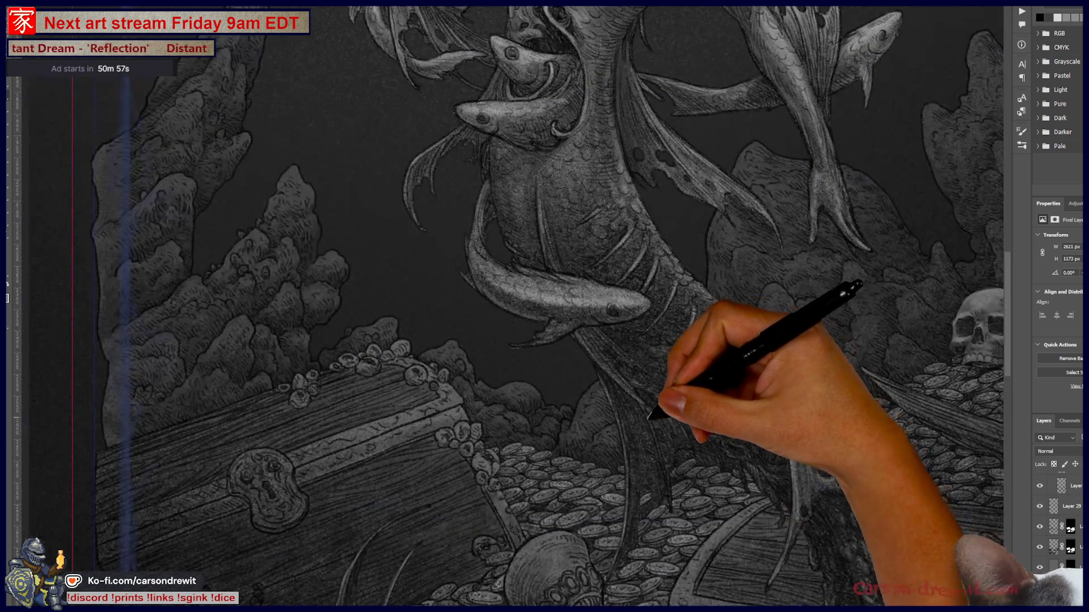
pyautogui.moveTo(596, 364)
pyautogui.mouseDown()
pyautogui.moveTo(606, 333)
pyautogui.moveTo(568, 389)
pyautogui.mouseUp()
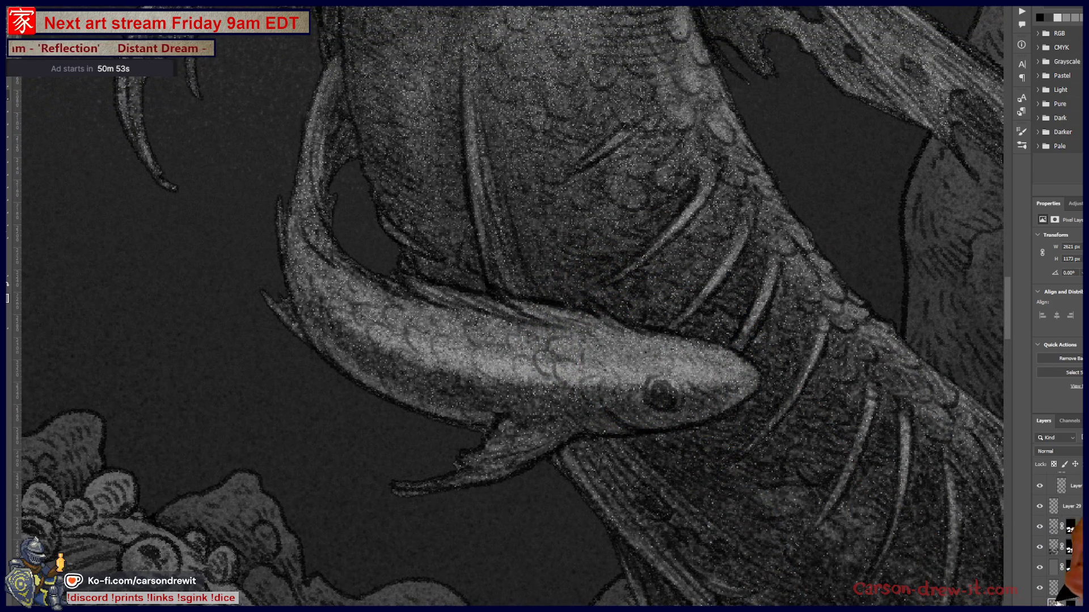
pyautogui.scroll(-2, 1050, 588)
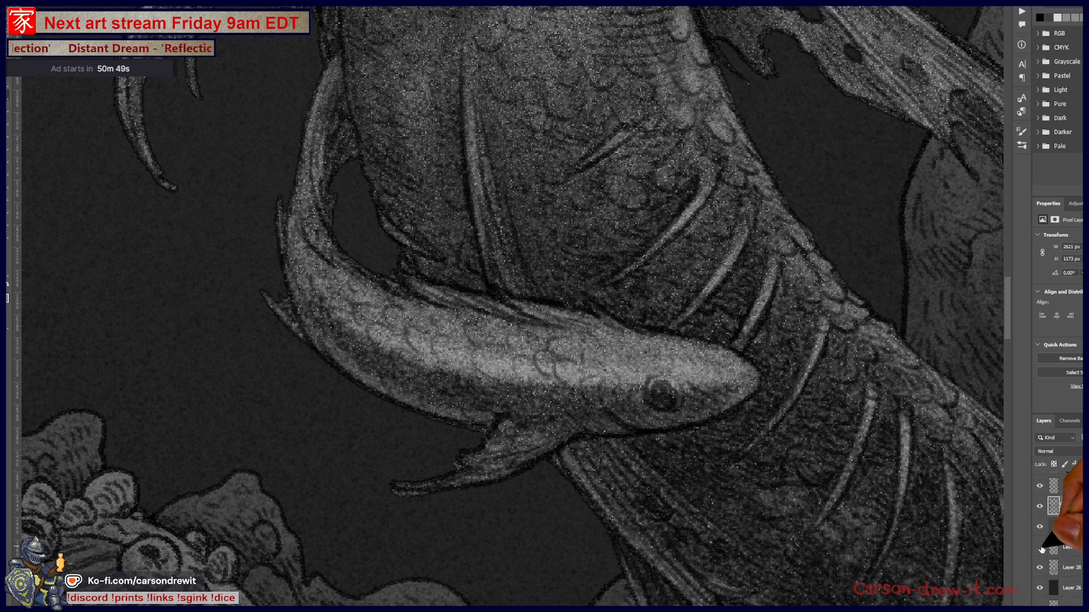
pyautogui.scroll(-2, 1042, 563)
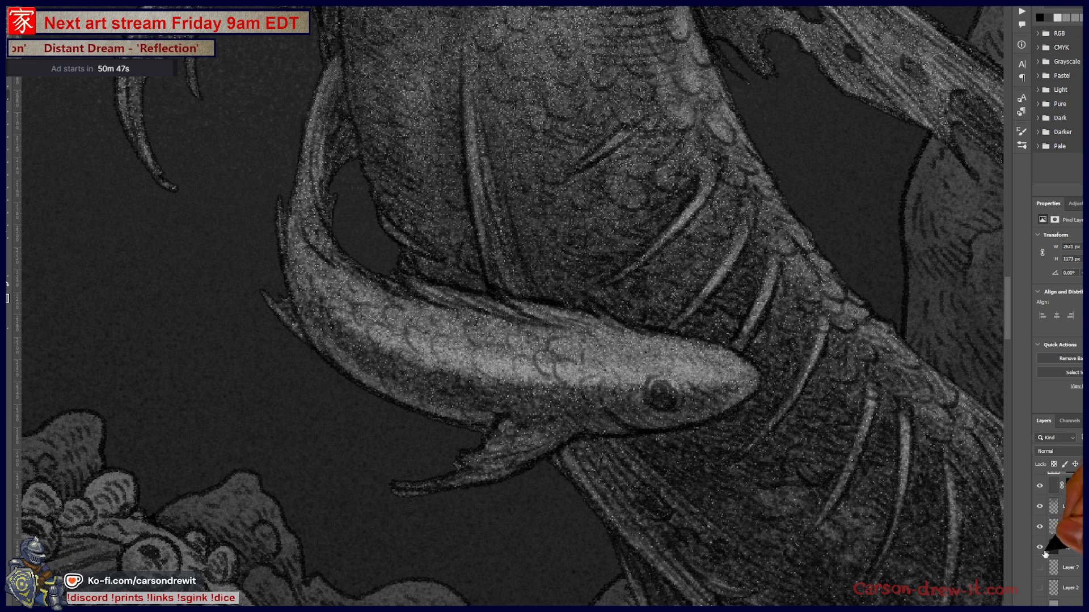
pyautogui.click(1060, 548)
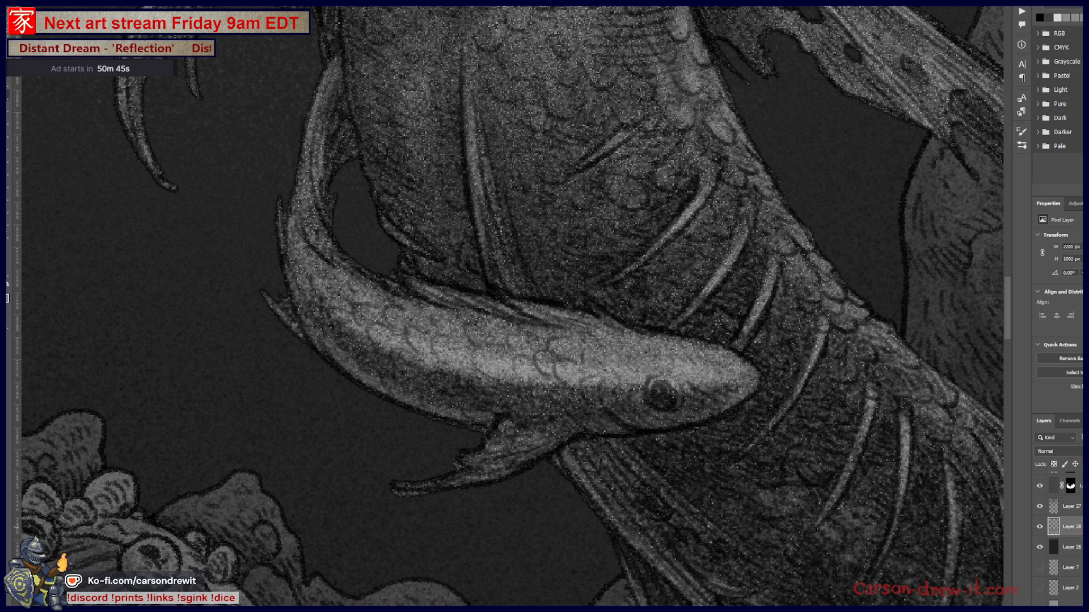
pyautogui.scroll(2, 1059, 547)
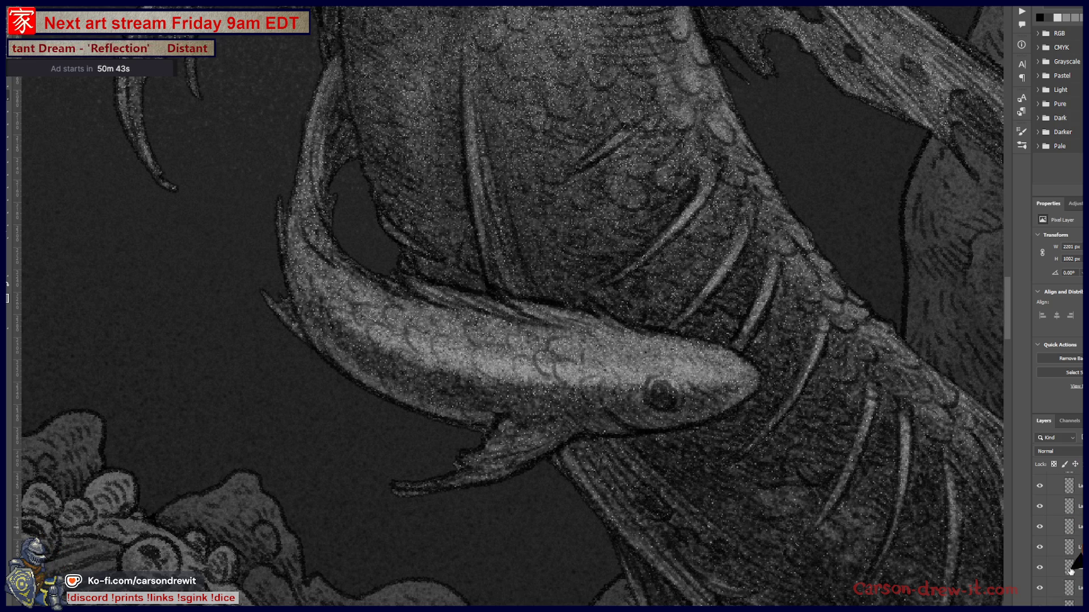
pyautogui.scroll(2, 1077, 566)
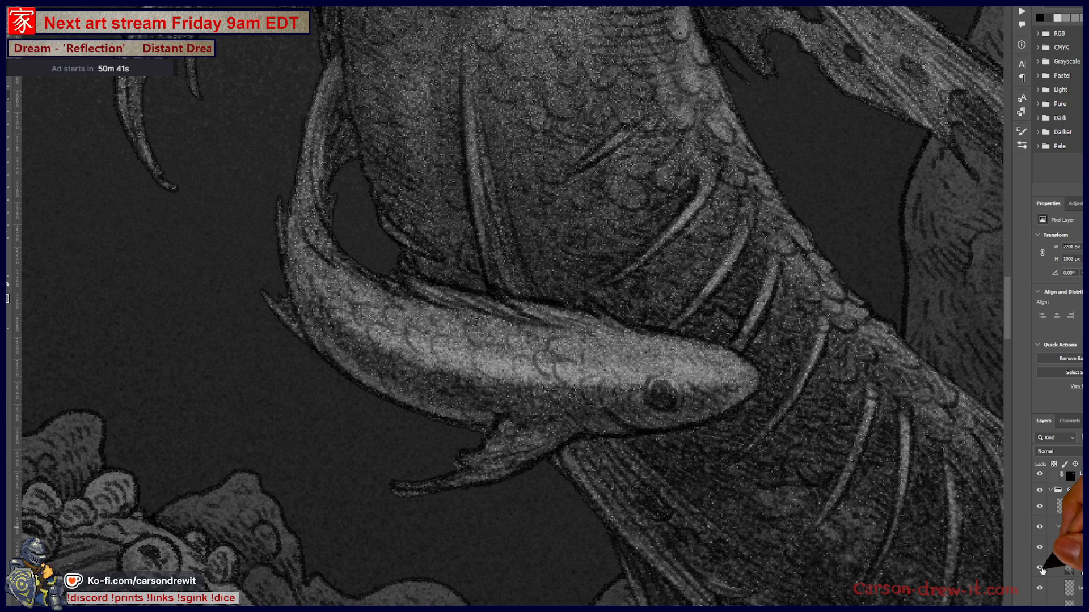
pyautogui.scroll(3, 1042, 569)
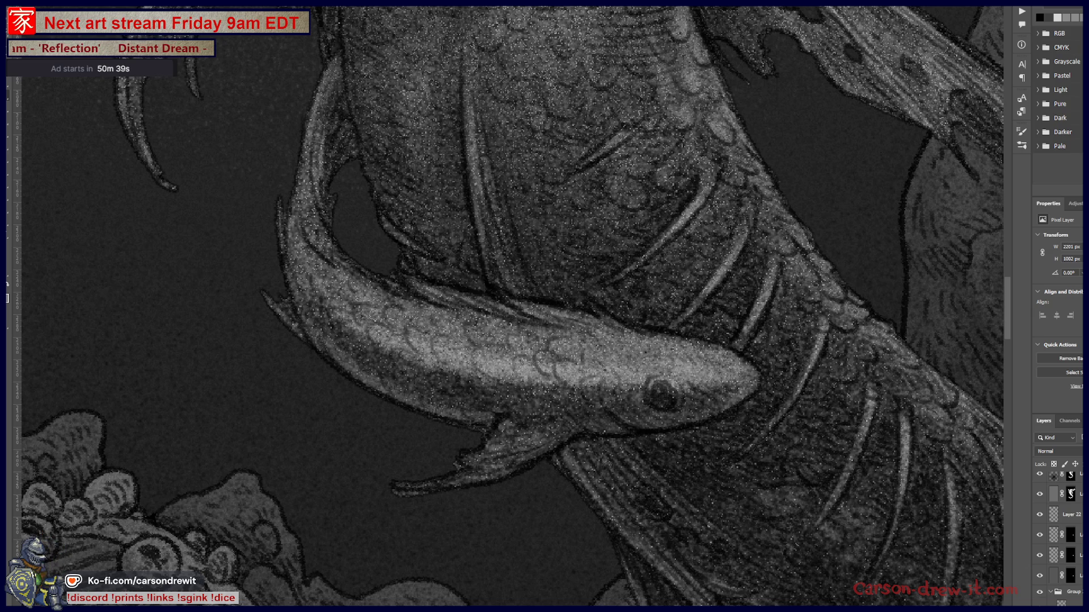
pyautogui.click(1039, 535)
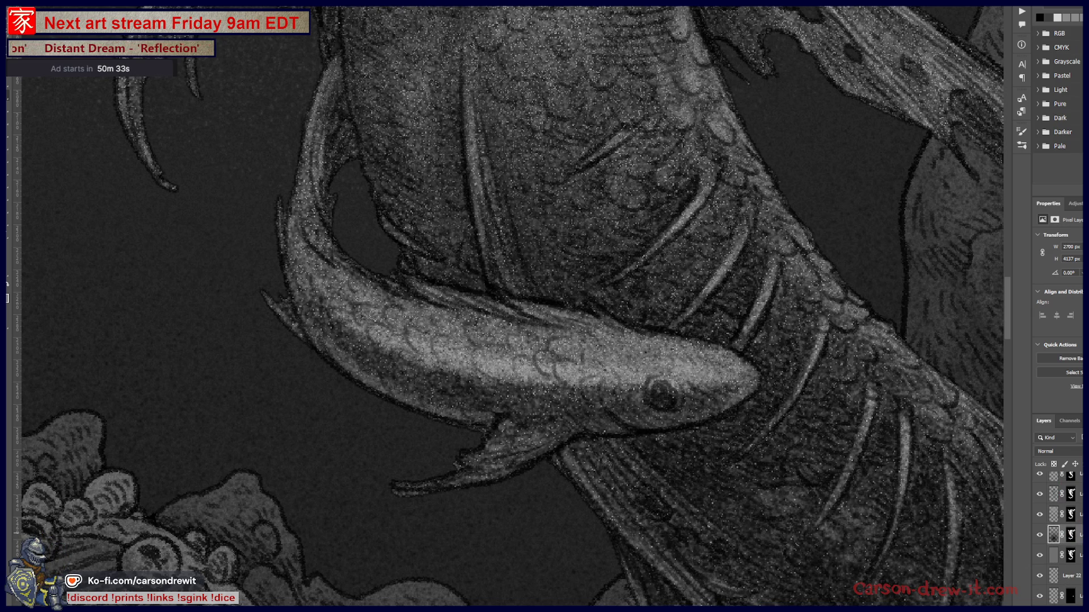
pyautogui.hotkey('alt', 't')
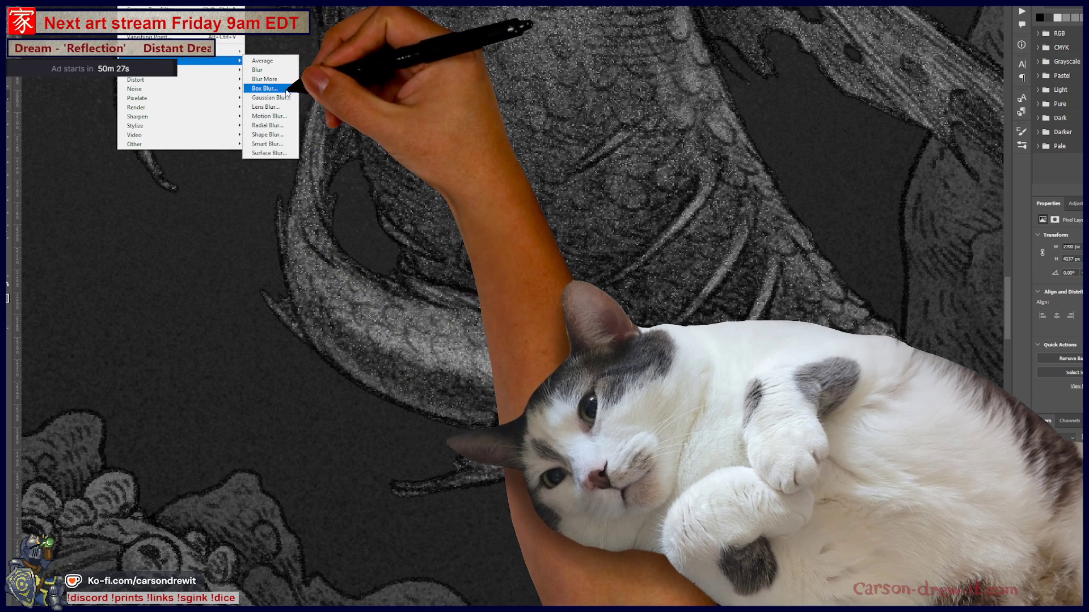
# - Apply a Gaussian blur to the layer and move to the layer above
pyautogui.click(280, 98)
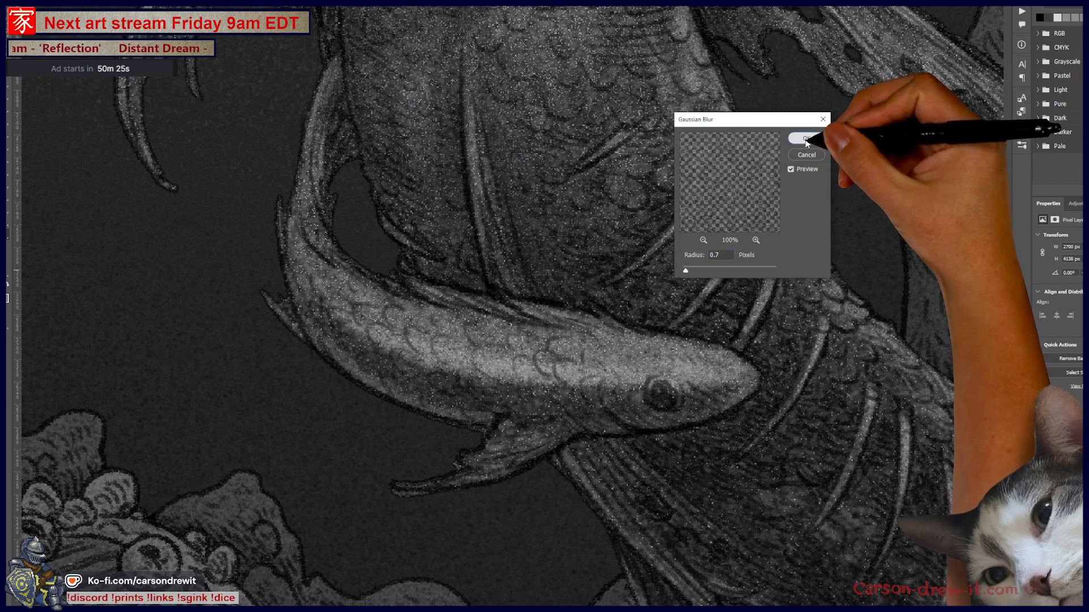
pyautogui.click(808, 140)
pyautogui.hotkey('alt', ']')
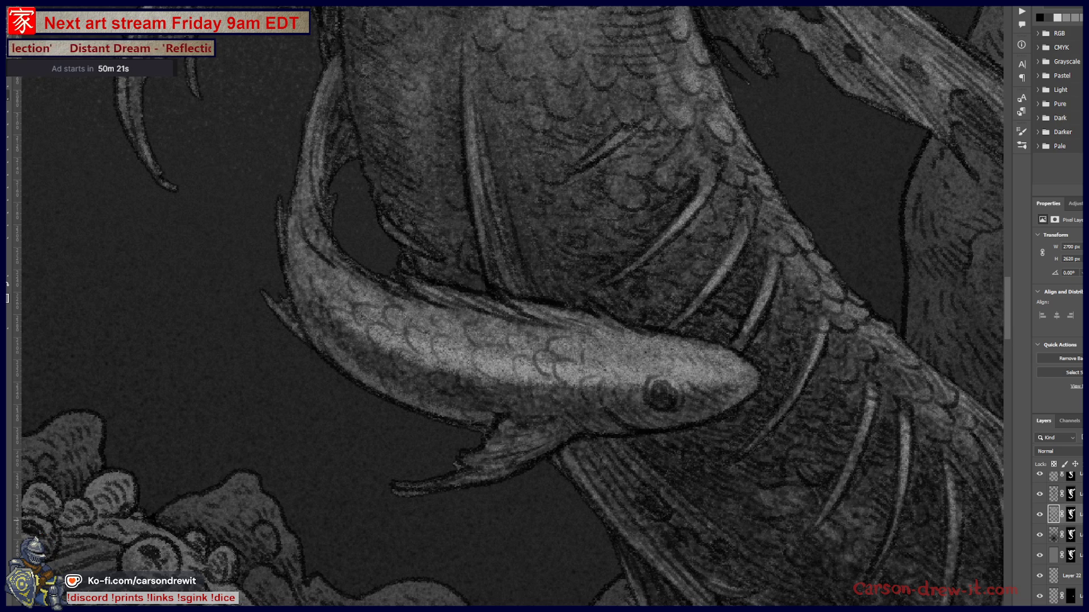
# - Step up another layer and move the view from the koi tail down to the treasure chest
pyautogui.hotkey('ctrl', '-')
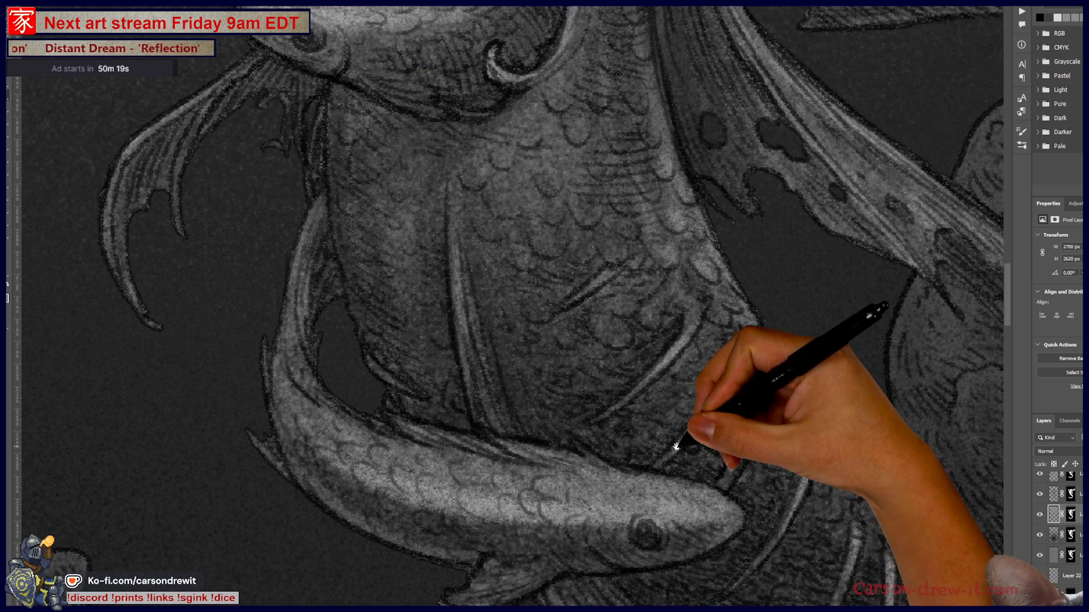
pyautogui.hotkey('ctrl', '-')
pyautogui.moveTo(680, 444)
pyautogui.mouseDown()
pyautogui.moveTo(556, 365)
pyautogui.moveTo(656, 109)
pyautogui.mouseUp()
pyautogui.hotkey('ctrl', '+')
pyautogui.hotkey('ctrl', '+')
pyautogui.hotkey('ctrl', '+')
pyautogui.hotkey('ctrl', '+')
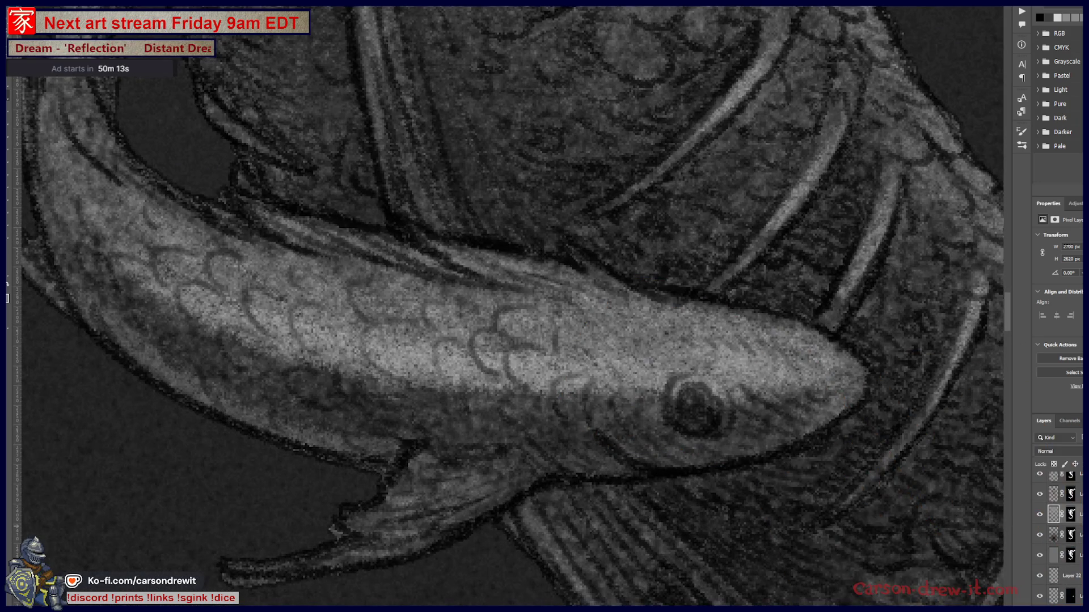
pyautogui.hotkey('alt', ']')
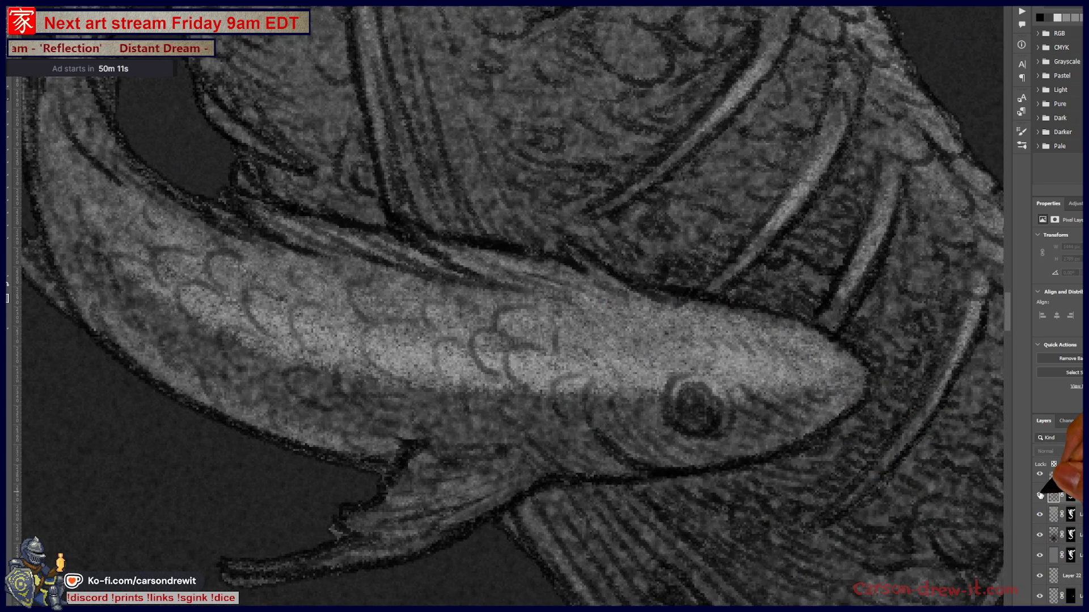
pyautogui.hotkey('ctrl', '-')
pyautogui.hotkey('ctrl', '-')
pyautogui.moveTo(621, 462); pyautogui.dragTo(644, 206)
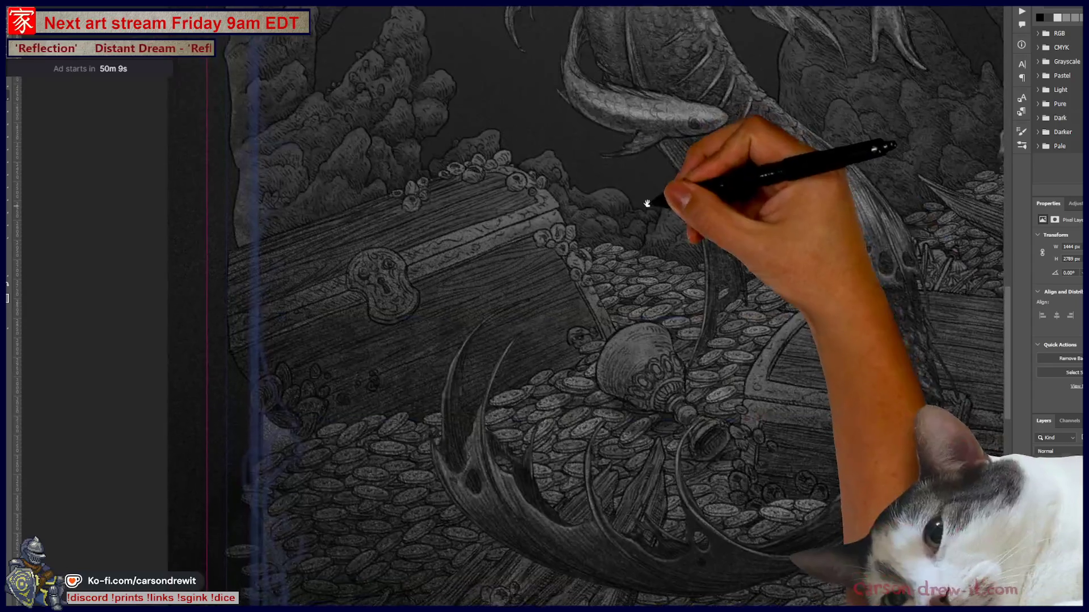
# - Zoom in for a closer look at the treasure chest
pyautogui.hotkey('ctrl', '+')
pyautogui.hotkey('ctrl', '-')
pyautogui.hscroll(5, 617, 396)
pyautogui.hscroll(1, 681, 408)
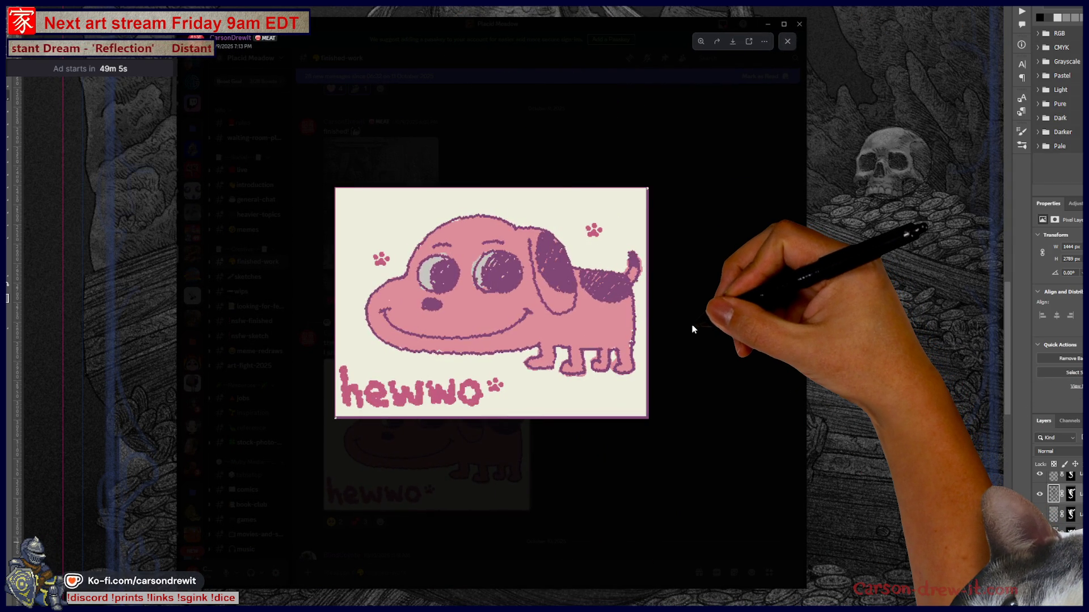
# - Close the dog image and follow the Wigglypaint link, confirming the visit to its website
pyautogui.click(672, 351)
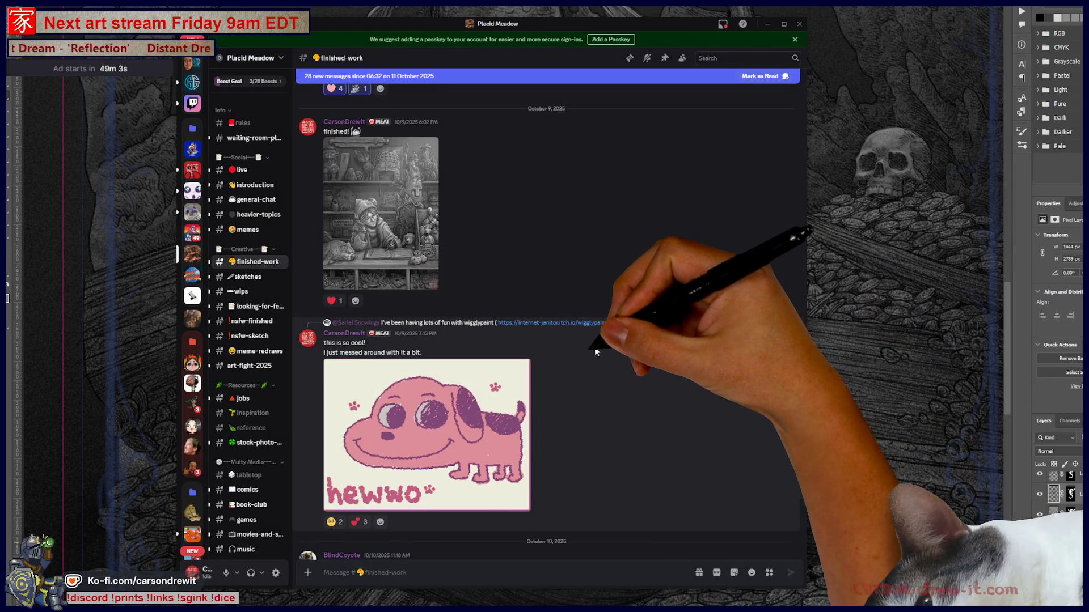
pyautogui.scroll(5, 544, 323)
pyautogui.scroll(5, 546, 322)
pyautogui.scroll(5, 544, 306)
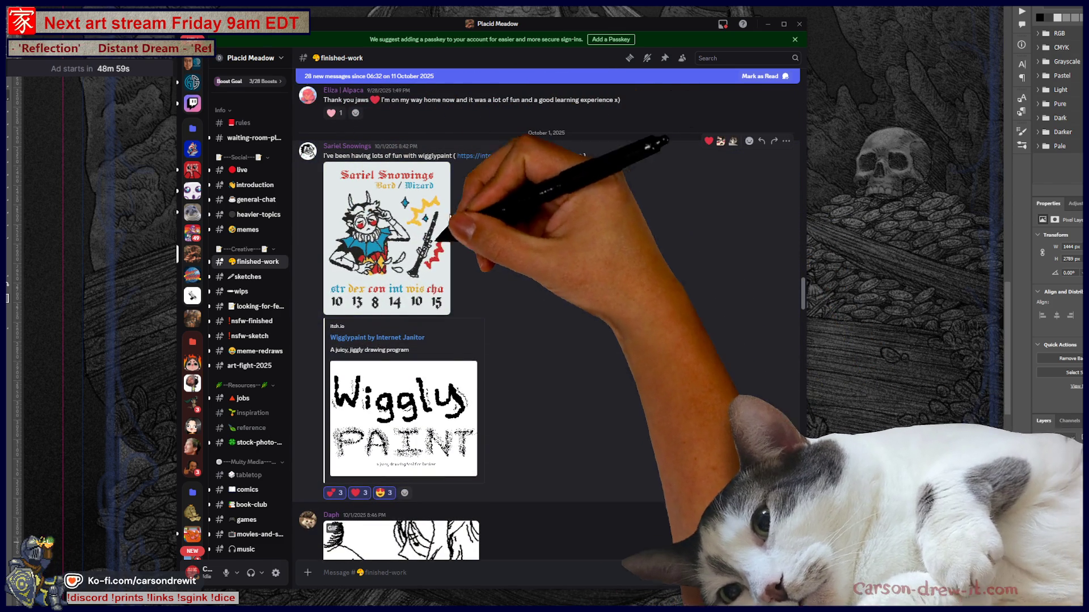
pyautogui.click(382, 343)
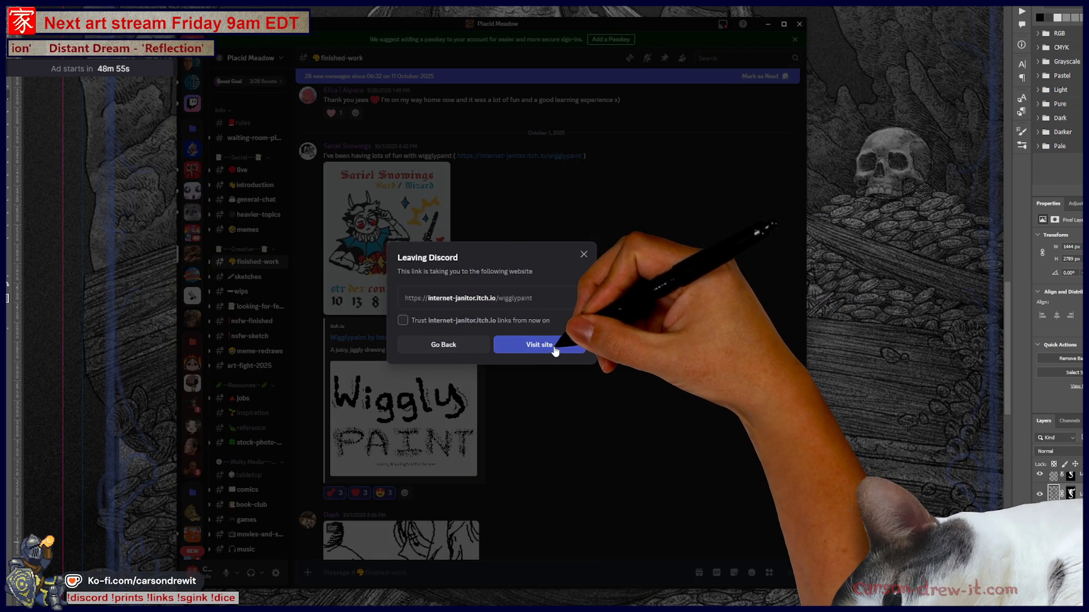
pyautogui.click(552, 349)
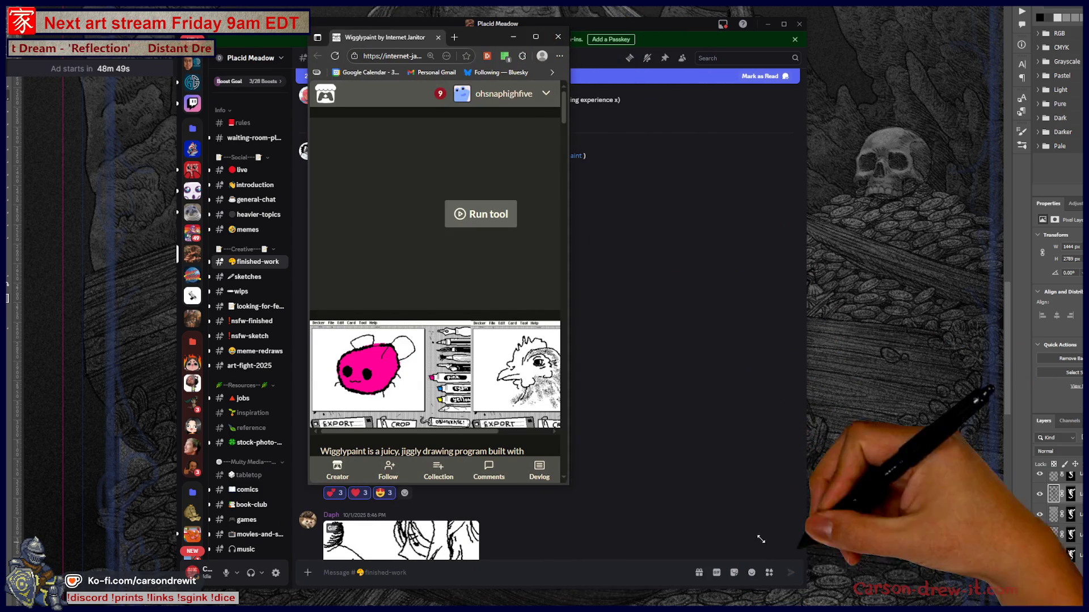
# - Enlarge the browser, try fullscreen, settle on 175% page zoom and start a blank Wigglypaint canvas
pyautogui.moveTo(640, 508); pyautogui.dragTo(889, 585)
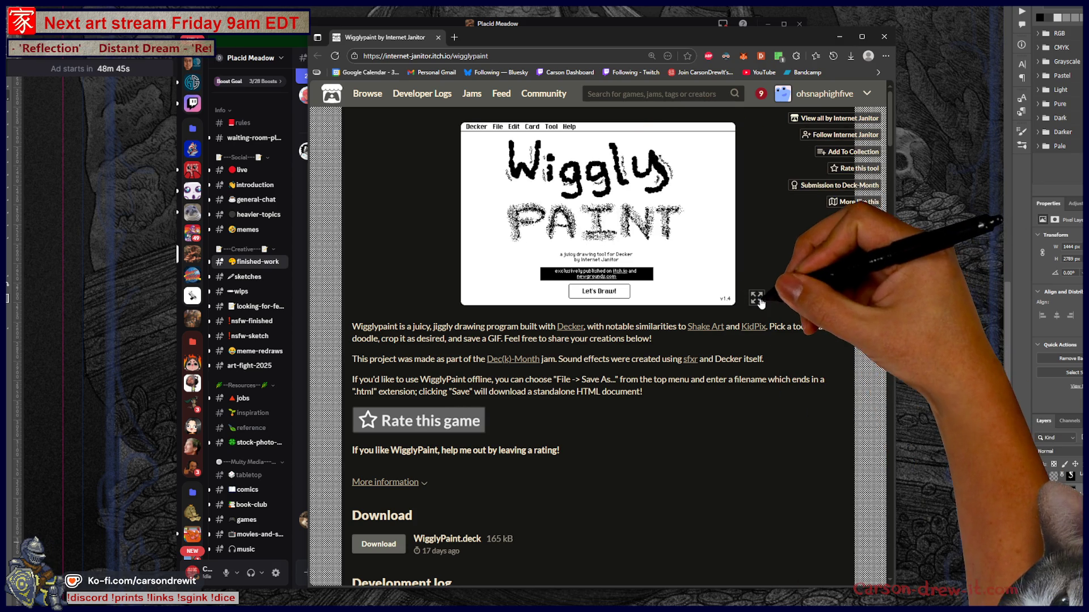
pyautogui.click(756, 298)
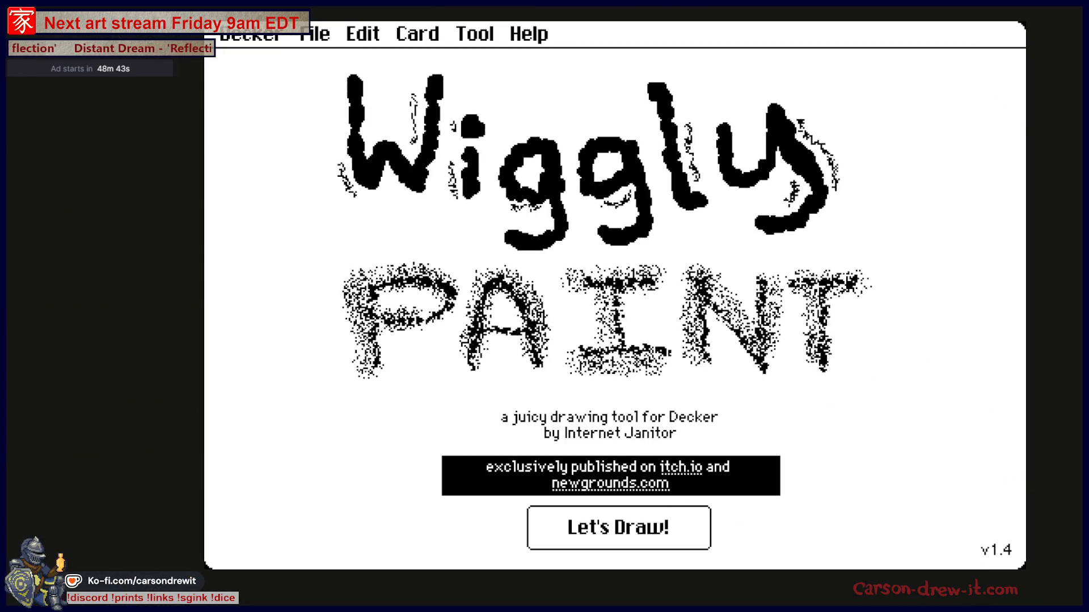
pyautogui.press('Escape')
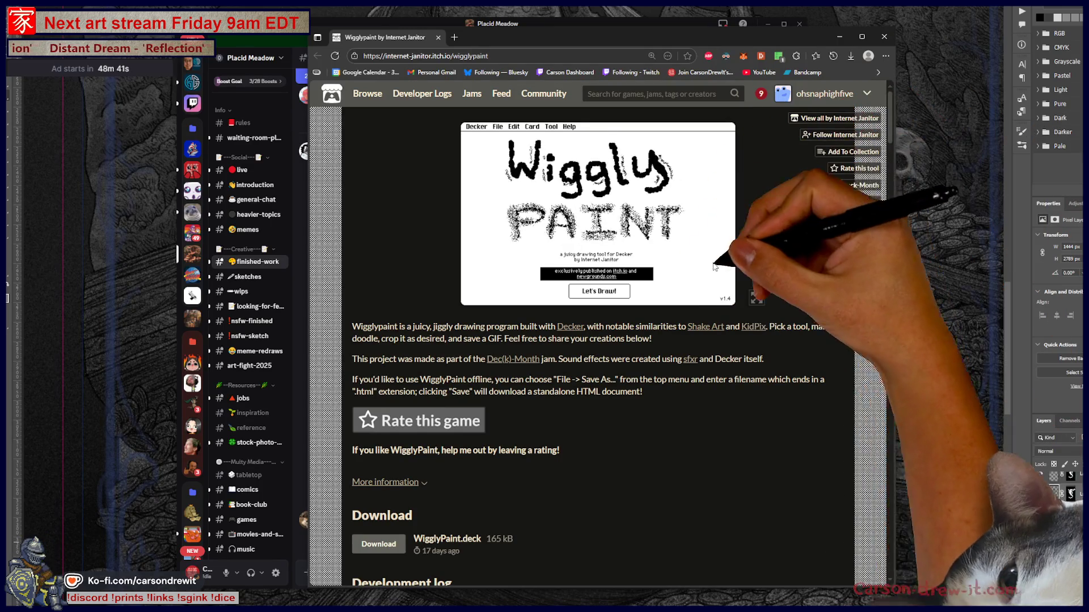
pyautogui.hotkey('ctrl', '+')
pyautogui.hotkey('ctrl', '+')
pyautogui.hotkey('ctrl', '+')
pyautogui.hotkey('ctrl', '+')
pyautogui.hotkey('ctrl', '+')
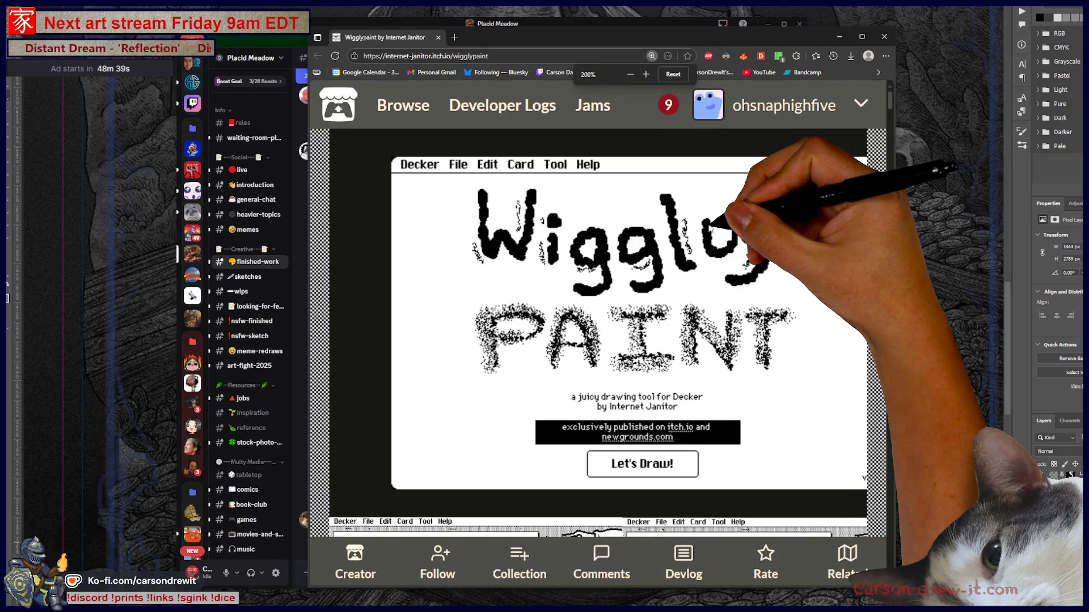
pyautogui.hotkey('ctrl', '-')
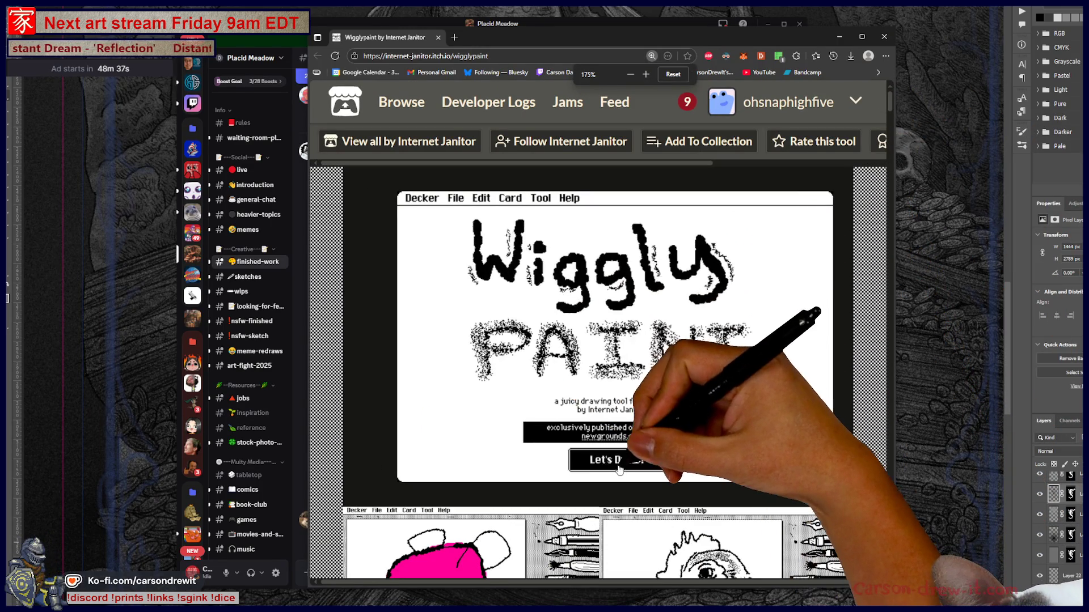
pyautogui.click(614, 460)
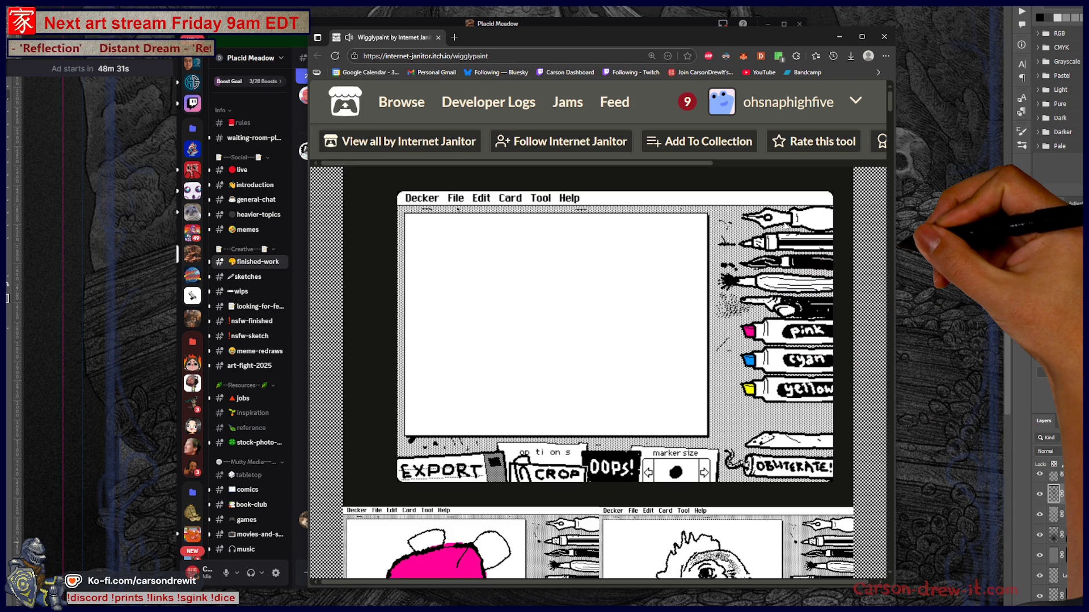
# - Sketch a round head, then pencil in two dark eyes, a nose and a mouth
pyautogui.moveTo(473, 281)
pyautogui.mouseDown()
pyautogui.moveTo(466, 317)
pyautogui.moveTo(547, 298)
pyautogui.mouseUp()
pyautogui.click(786, 237)
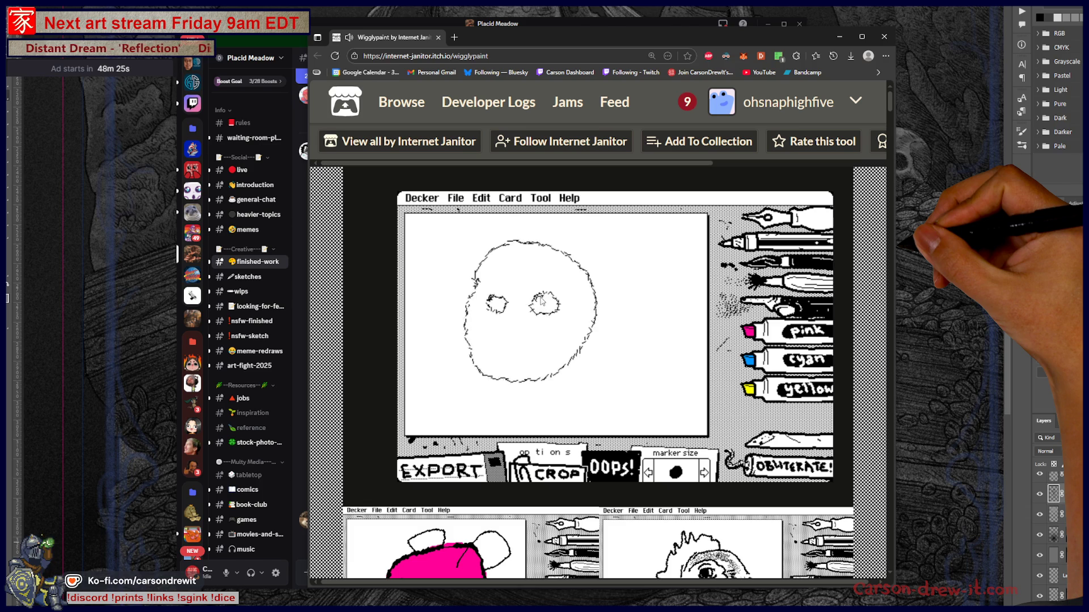
pyautogui.moveTo(549, 297); pyautogui.dragTo(561, 309)
pyautogui.moveTo(494, 299); pyautogui.dragTo(508, 309)
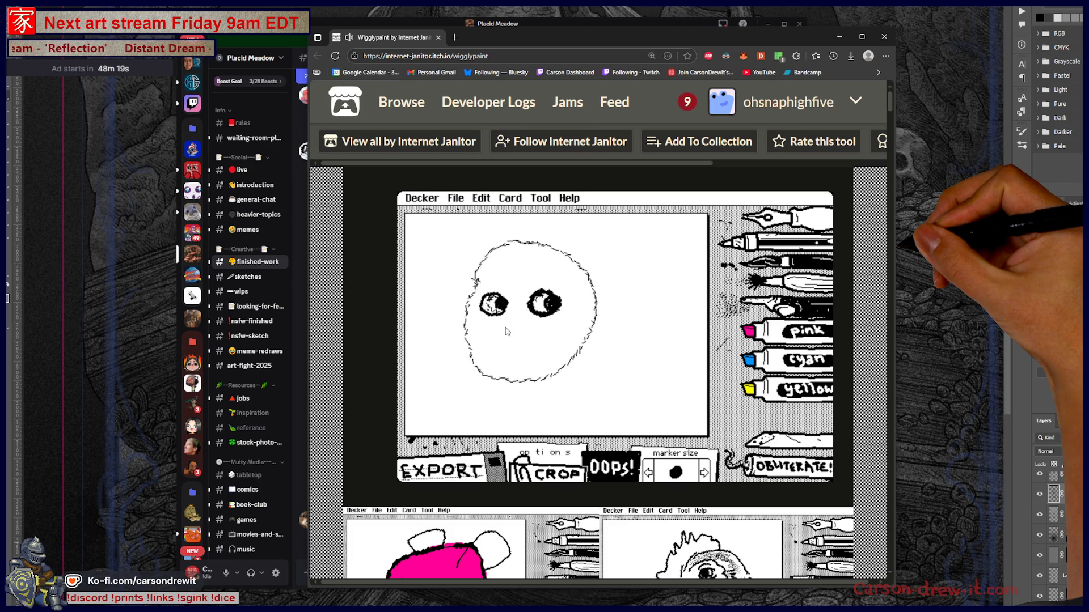
pyautogui.moveTo(500, 317); pyautogui.dragTo(522, 342)
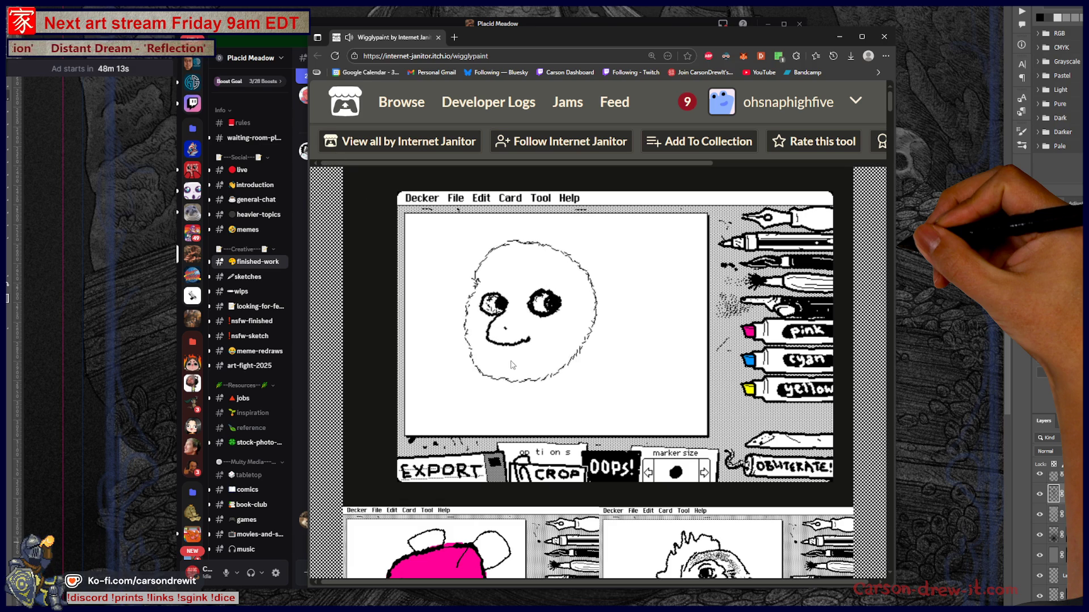
pyautogui.moveTo(494, 359); pyautogui.dragTo(539, 368)
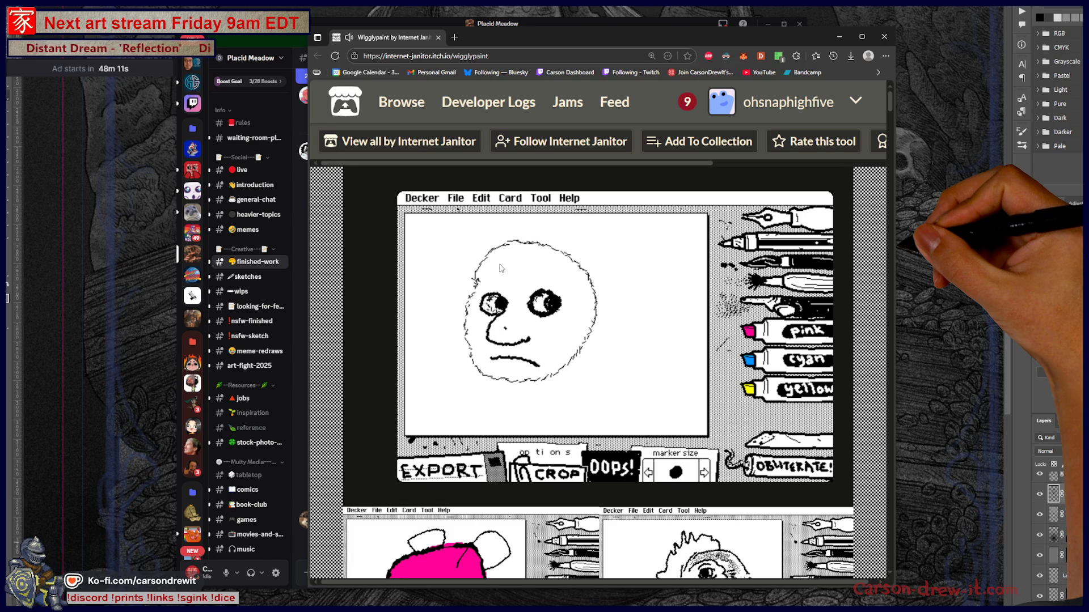
# - Add eyebrows, spiky black hair, and a bold outline of the face's side, chin and jaw
pyautogui.moveTo(477, 282); pyautogui.dragTo(511, 277)
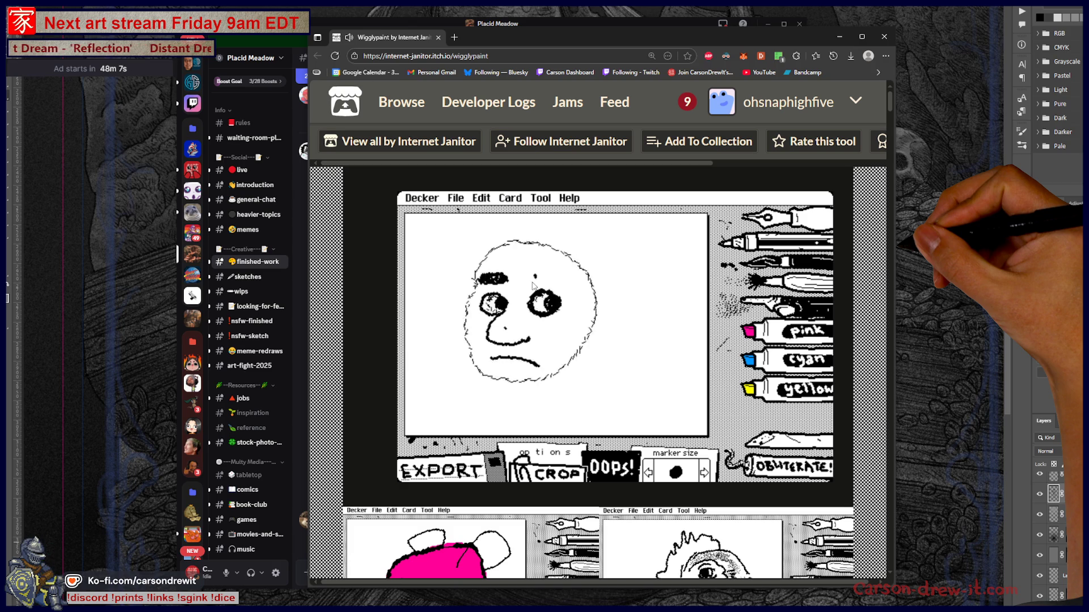
pyautogui.moveTo(535, 281); pyautogui.dragTo(555, 279)
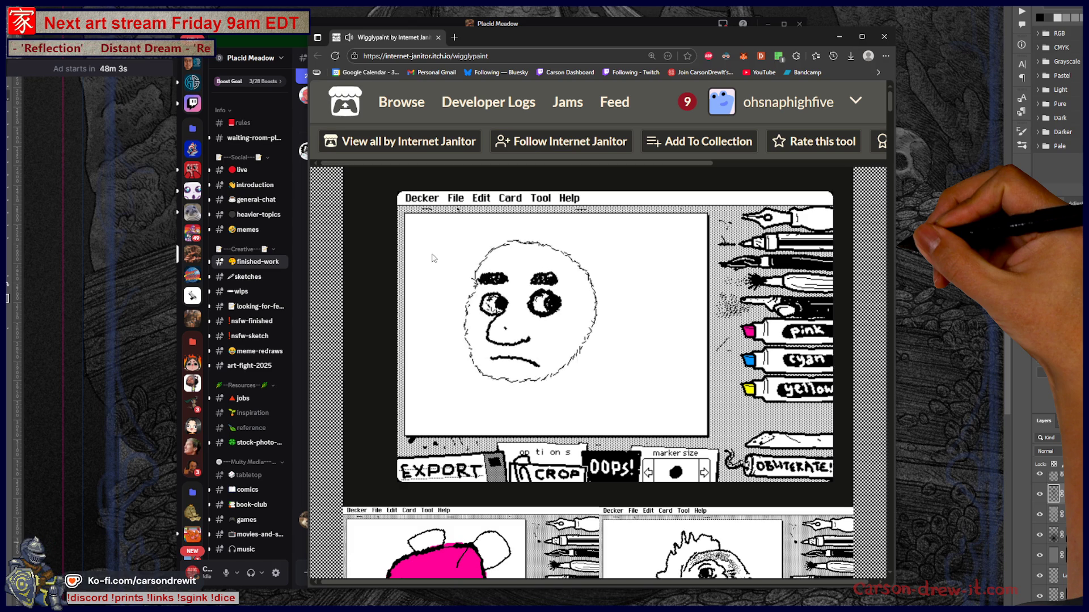
pyautogui.moveTo(466, 244)
pyautogui.mouseDown()
pyautogui.moveTo(567, 261)
pyautogui.moveTo(581, 331)
pyautogui.mouseUp()
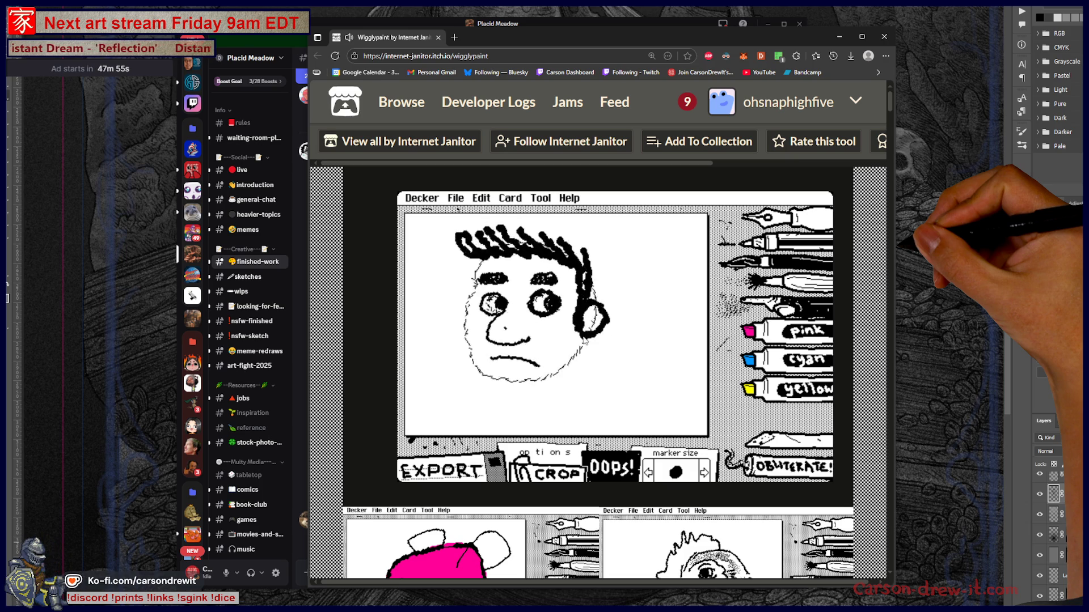
pyautogui.moveTo(466, 260)
pyautogui.mouseDown()
pyautogui.moveTo(474, 384)
pyautogui.moveTo(556, 393)
pyautogui.moveTo(592, 350)
pyautogui.moveTo(664, 400)
pyautogui.moveTo(676, 424)
pyautogui.mouseUp()
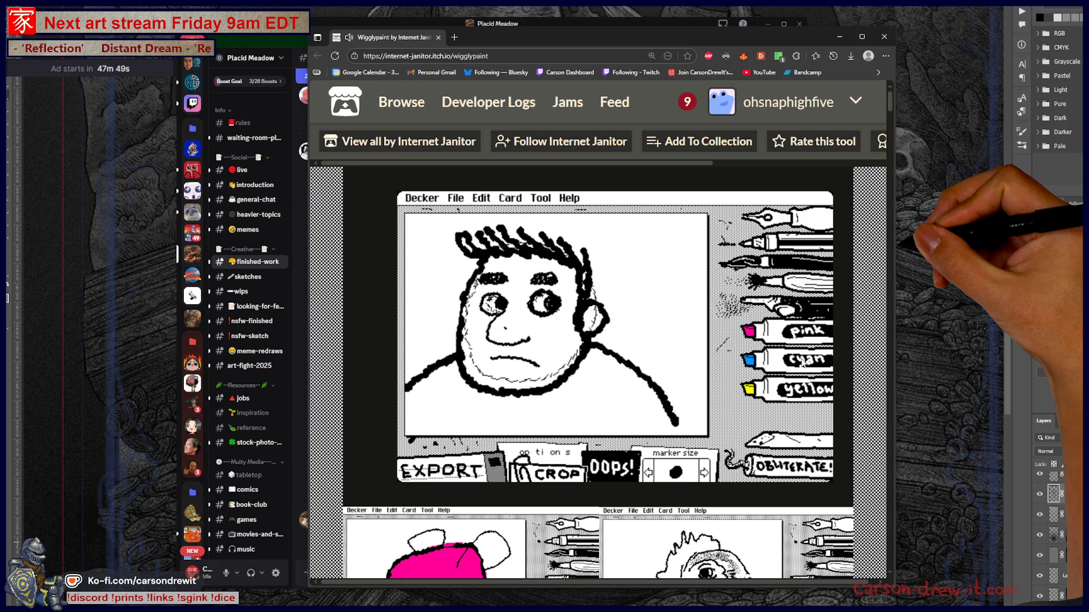
# - Paint the nose pink and fill the forehead, cheeks and chin yellow
pyautogui.click(778, 330)
pyautogui.moveTo(494, 327); pyautogui.dragTo(520, 348)
pyautogui.click(776, 389)
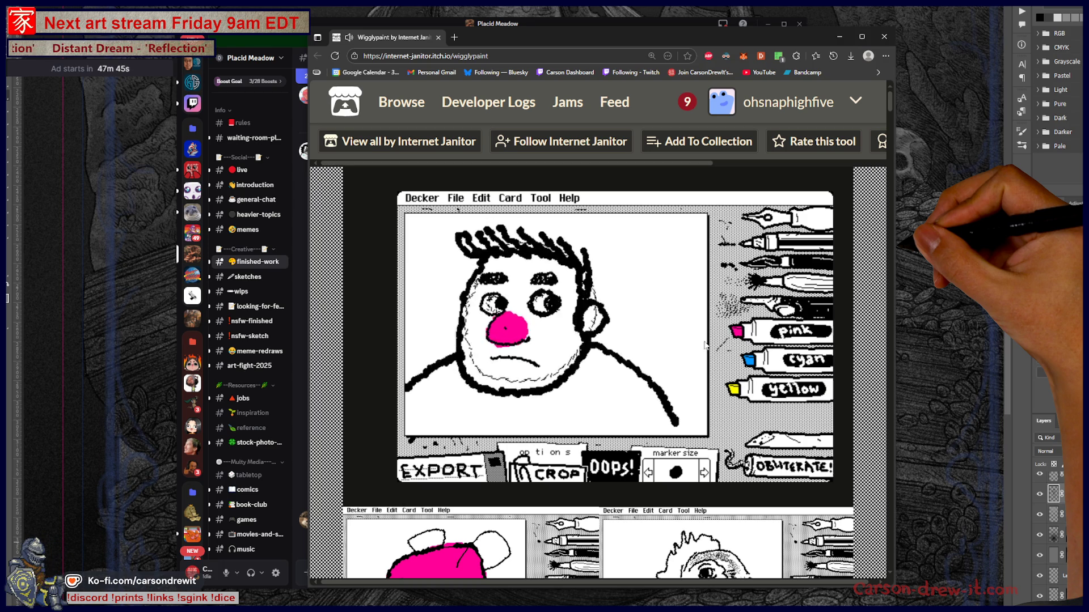
pyautogui.moveTo(508, 294); pyautogui.dragTo(516, 268)
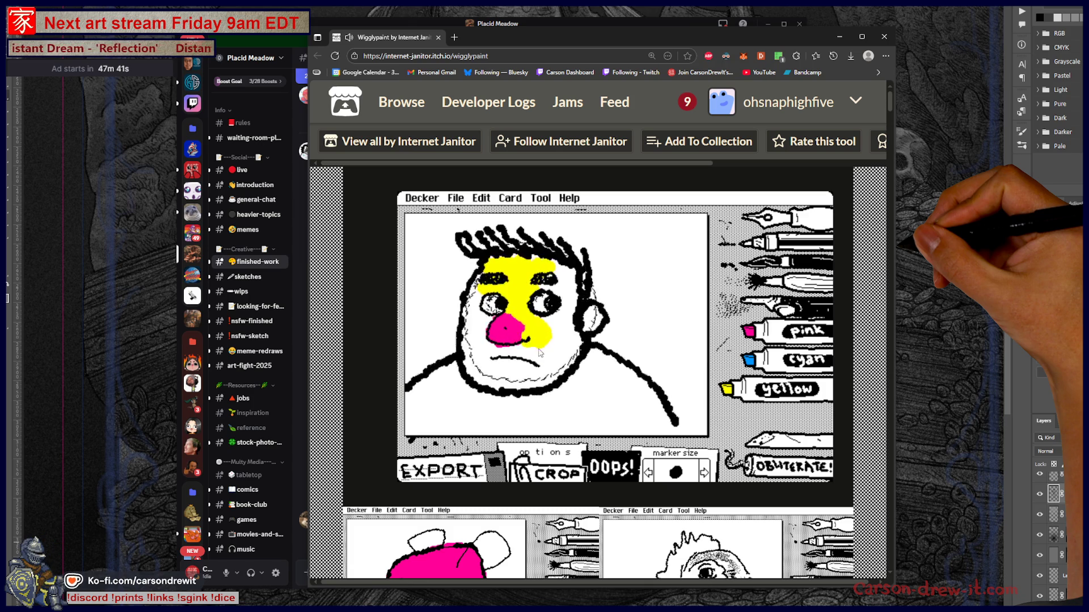
pyautogui.moveTo(541, 346); pyautogui.dragTo(469, 331)
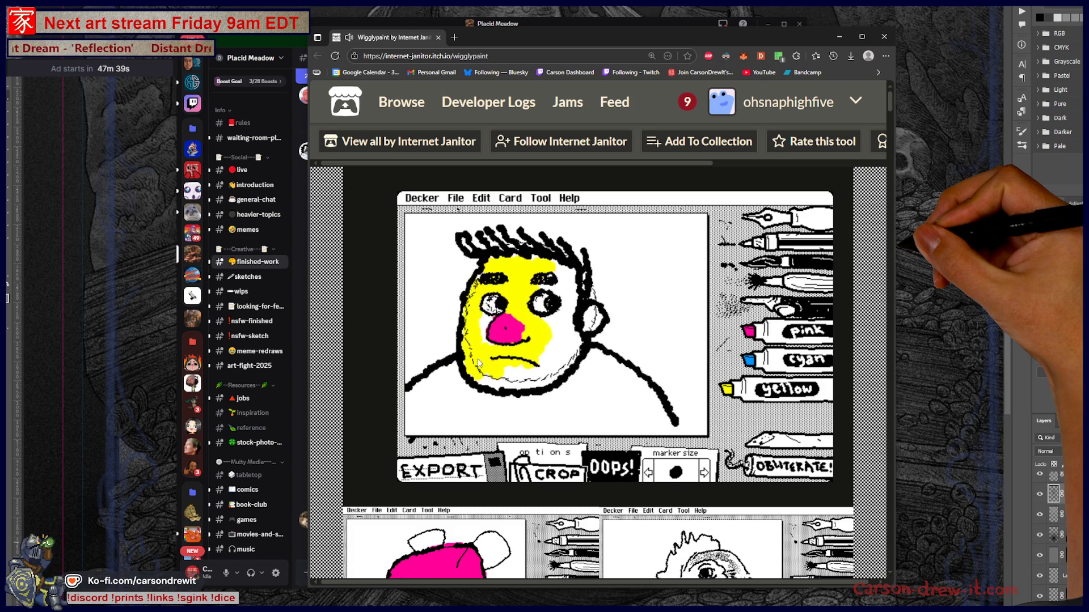
pyautogui.moveTo(509, 379)
pyautogui.mouseDown()
pyautogui.moveTo(566, 357)
pyautogui.moveTo(549, 380)
pyautogui.moveTo(572, 294)
pyautogui.moveTo(563, 271)
pyautogui.mouseUp()
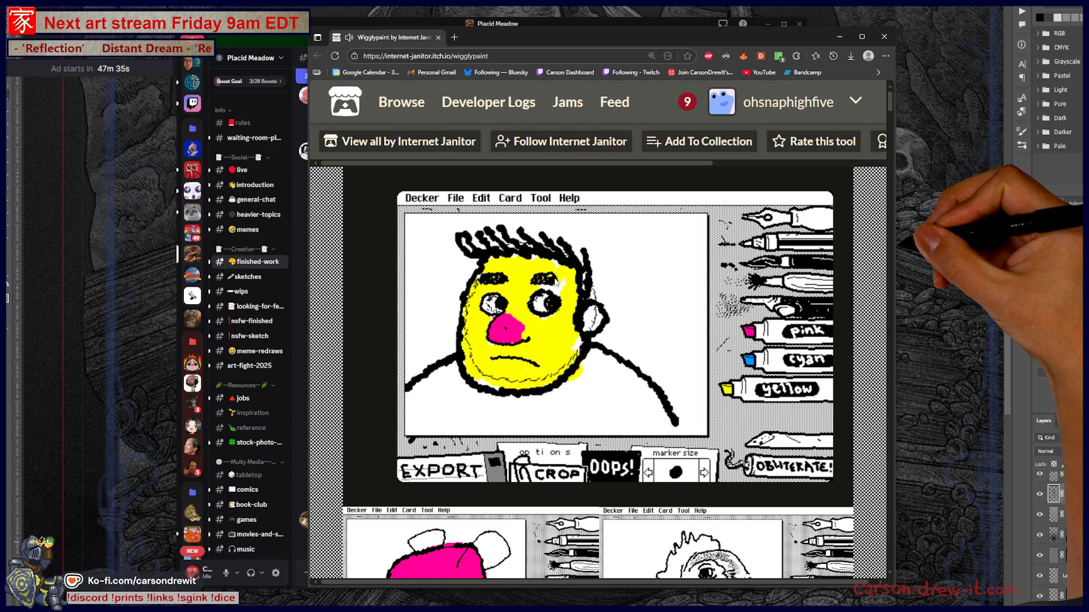
# - Colour the ear pink and scribble the shirt blue, filling its white gaps
pyautogui.click(747, 339)
pyautogui.moveTo(586, 307); pyautogui.dragTo(599, 339)
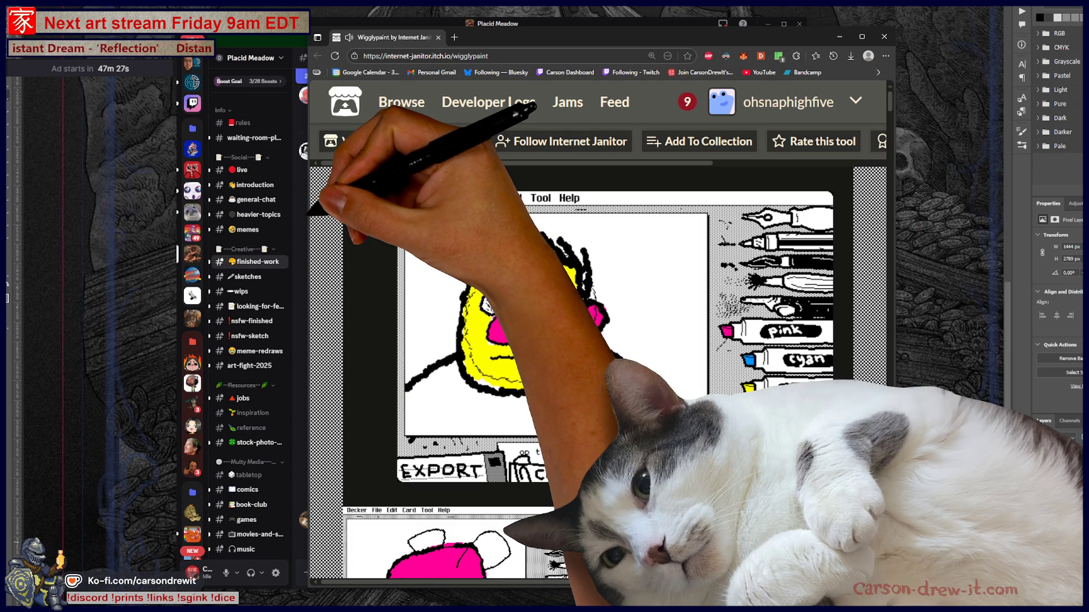
pyautogui.click(774, 368)
pyautogui.moveTo(415, 389)
pyautogui.mouseDown()
pyautogui.moveTo(505, 404)
pyautogui.moveTo(520, 430)
pyautogui.mouseUp()
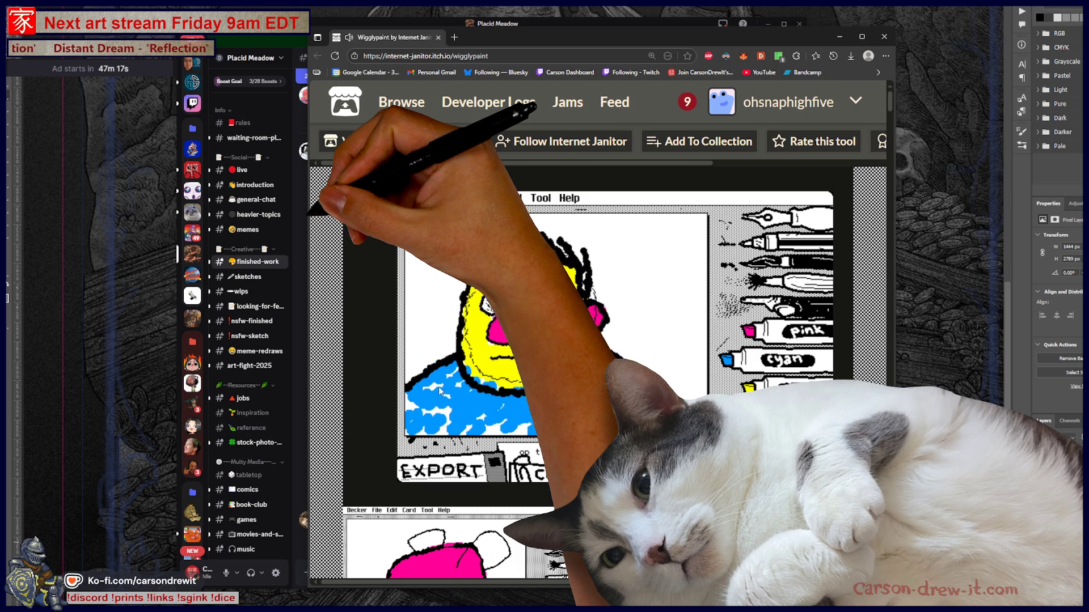
pyautogui.moveTo(423, 414)
pyautogui.mouseDown()
pyautogui.moveTo(514, 435)
pyautogui.moveTo(449, 440)
pyautogui.mouseUp()
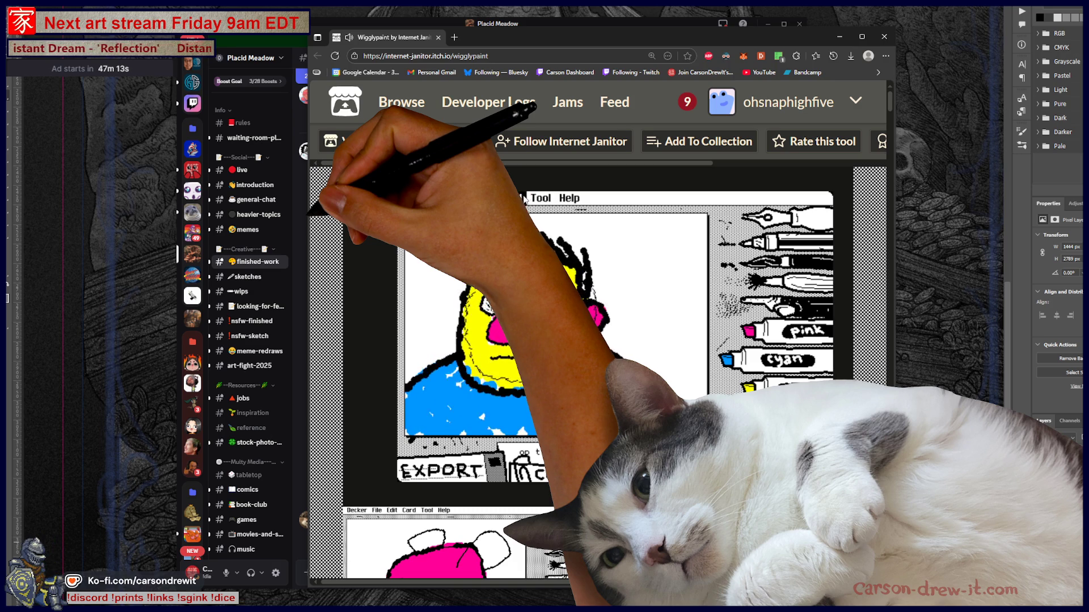
pyautogui.click(451, 198)
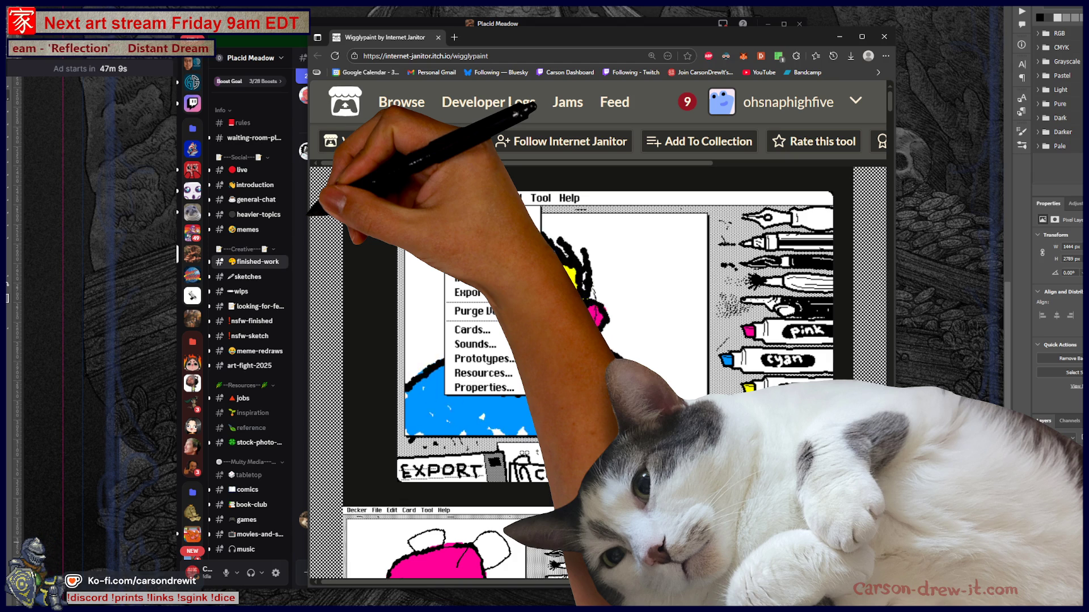
# - Browse the tool and help menus, then bring up the custom palette settings
pyautogui.click(541, 197)
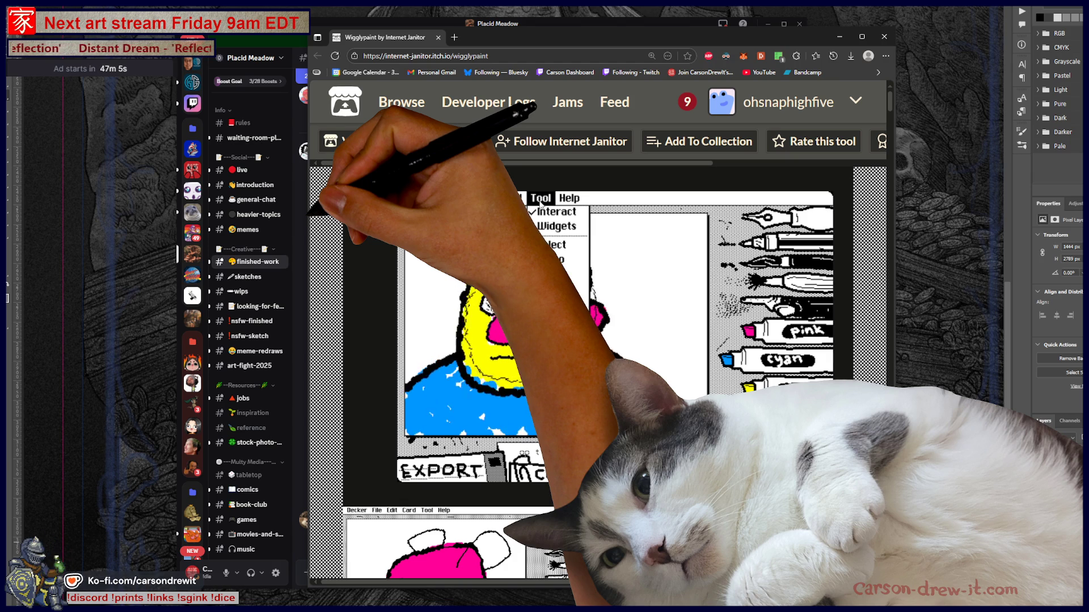
pyautogui.click(570, 197)
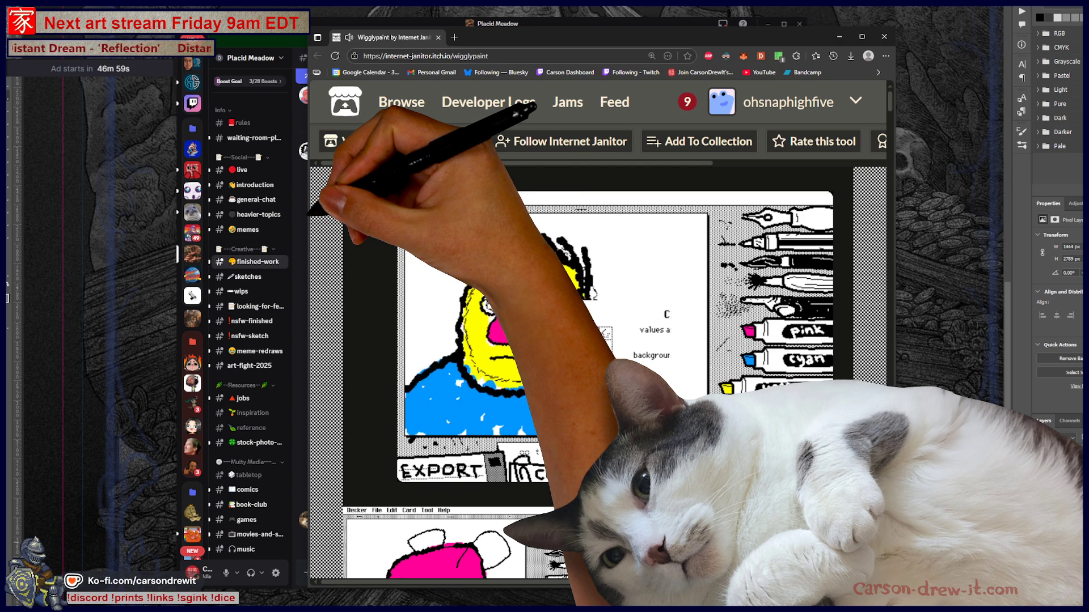
pyautogui.click(520, 455)
# - Preview blessing, marumaru, theory of 5 and neon moon palettes, keep the pale green one, then close the browser
pyautogui.click(497, 364)
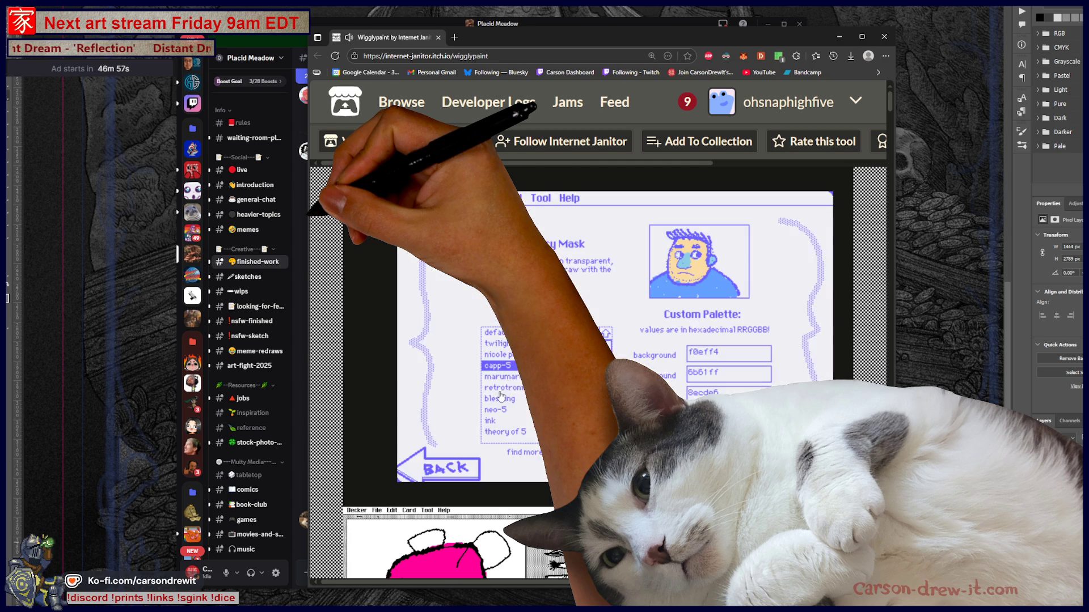
pyautogui.click(500, 398)
pyautogui.press('Up')
pyautogui.press('Up')
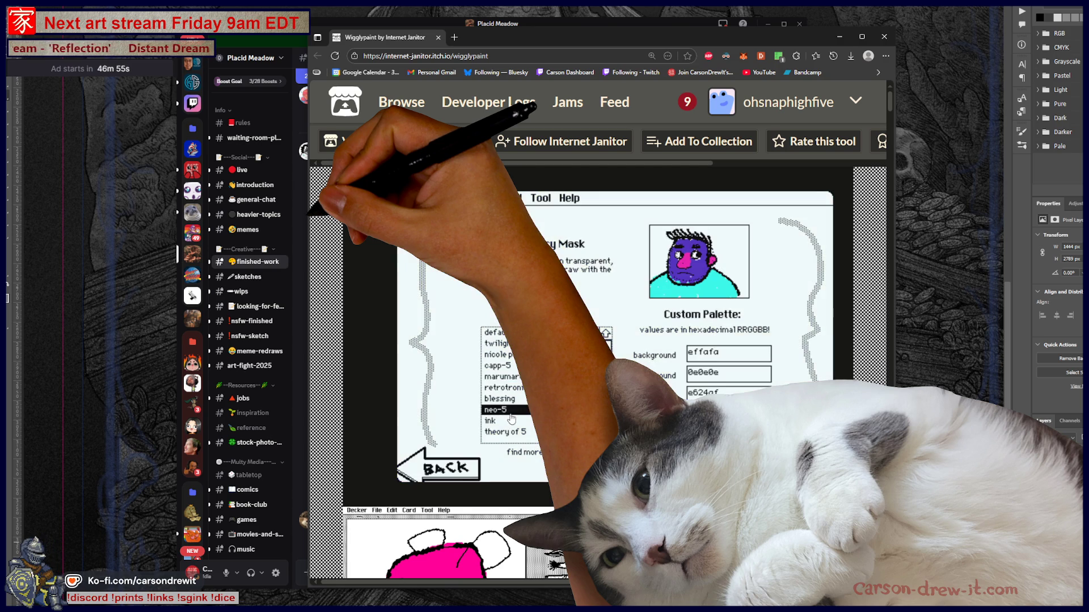
pyautogui.press('Up')
pyautogui.press('Up')
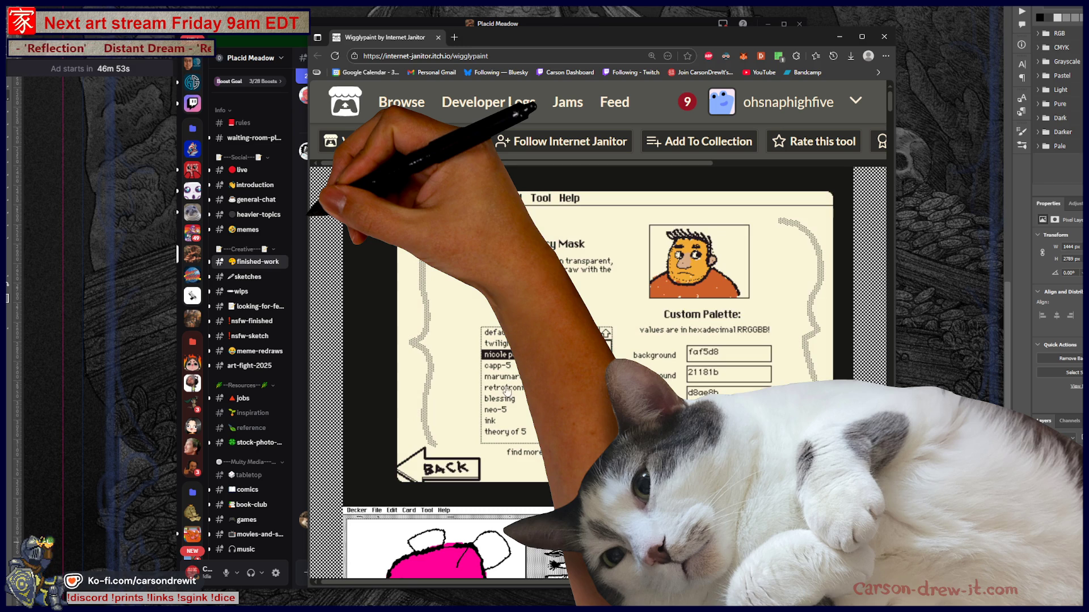
pyautogui.click(508, 433)
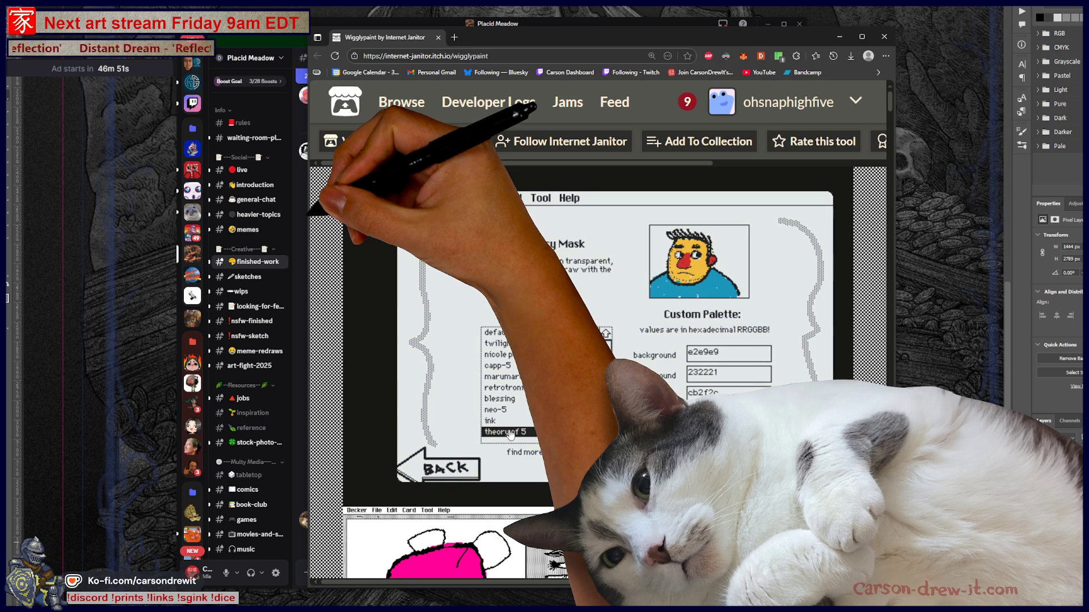
pyautogui.scroll(-2, 521, 425)
pyautogui.click(517, 399)
pyautogui.click(519, 422)
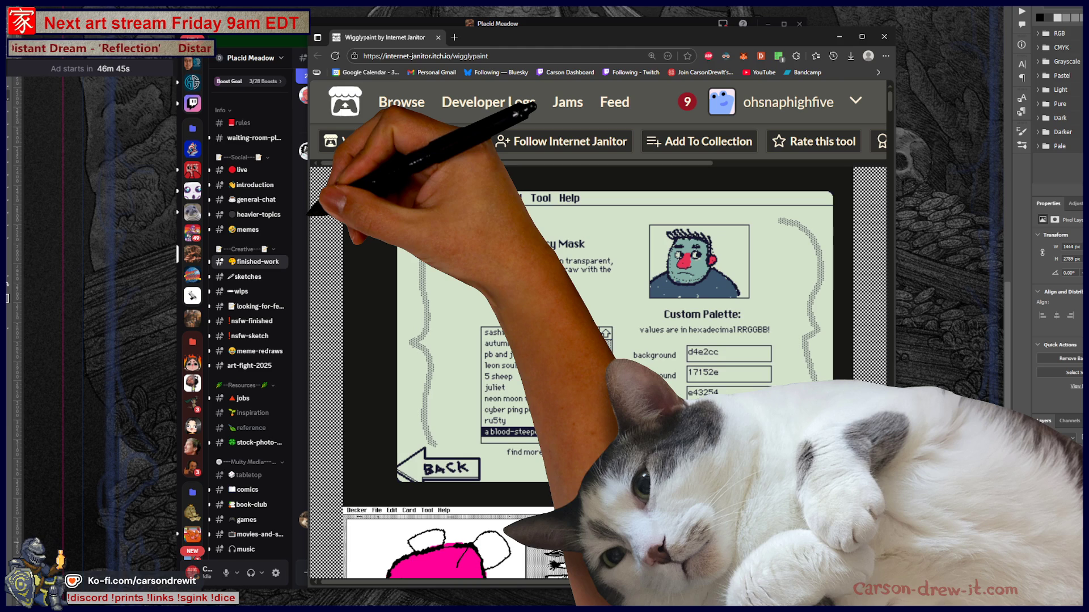
pyautogui.click(451, 468)
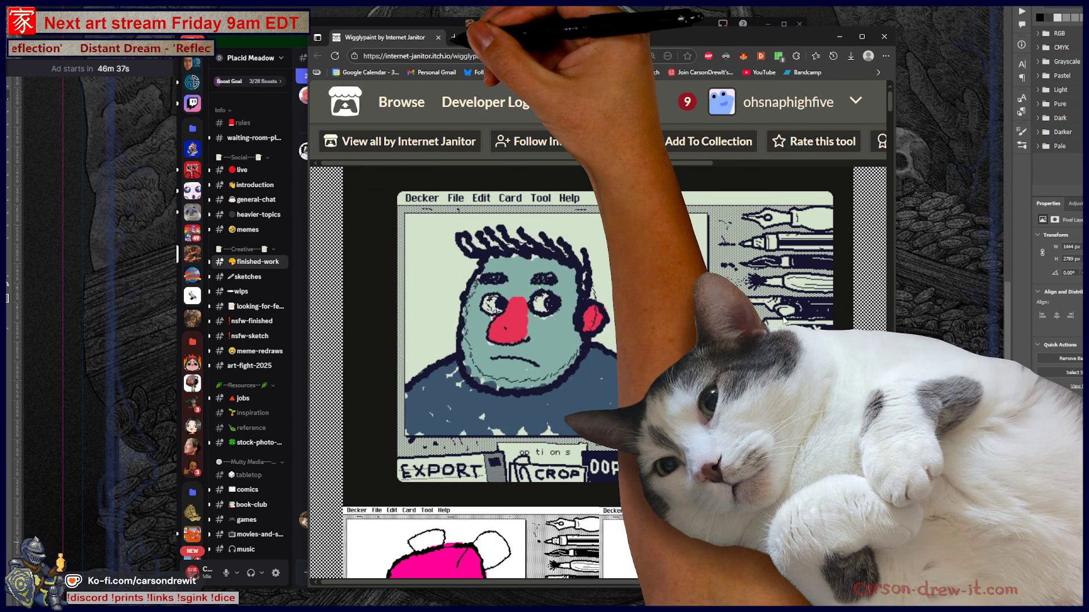
pyautogui.click(439, 41)
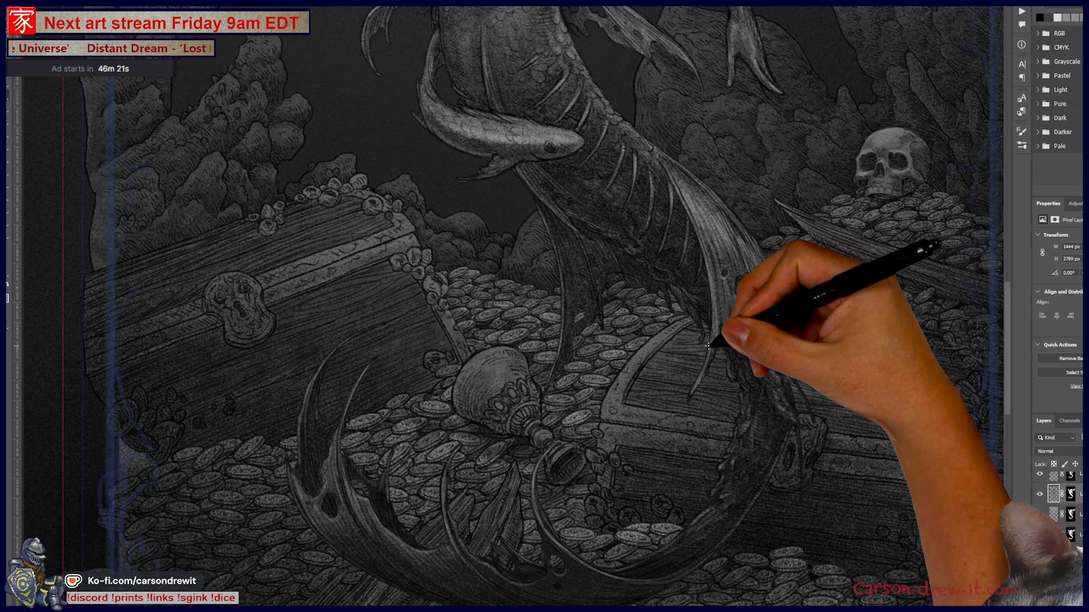
pyautogui.scroll(2, 709, 347)
pyautogui.scroll(-5, 717, 365)
pyautogui.scroll(3, 705, 376)
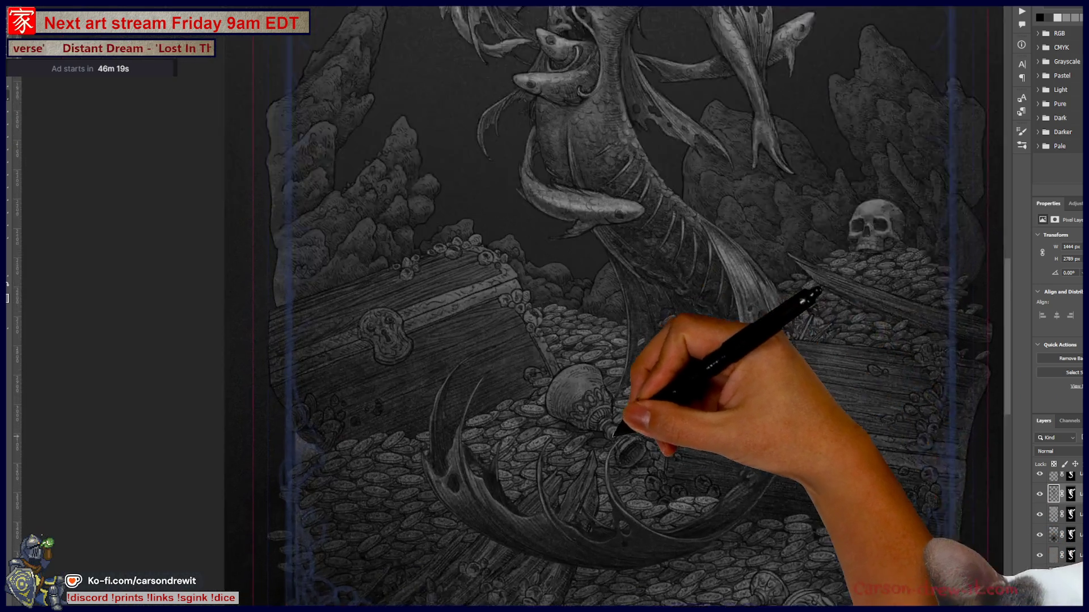
# - Pan past the crown-holding figure and fish coil, then zoom in on the treasure chest
pyautogui.moveTo(619, 430); pyautogui.dragTo(769, 304)
pyautogui.scroll(-2, 767, 304)
pyautogui.scroll(-2, 704, 376)
pyautogui.scroll(-2, 693, 377)
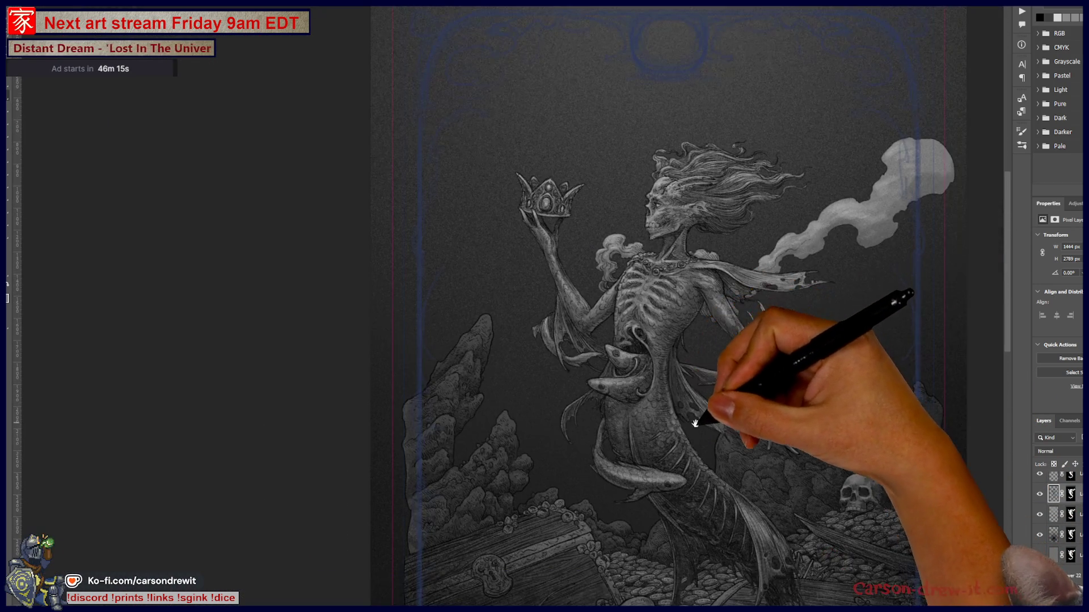
pyautogui.scroll(1, 694, 420)
pyautogui.scroll(1, 672, 408)
pyautogui.scroll(3, 631, 388)
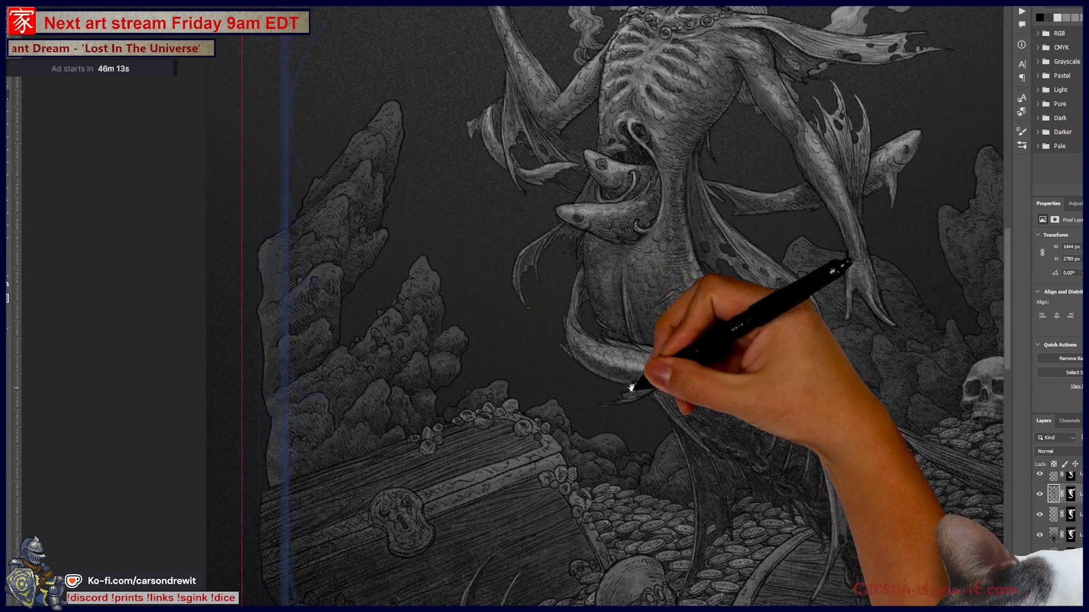
pyautogui.moveTo(631, 388); pyautogui.dragTo(681, 315)
pyautogui.scroll(3, 1070, 602)
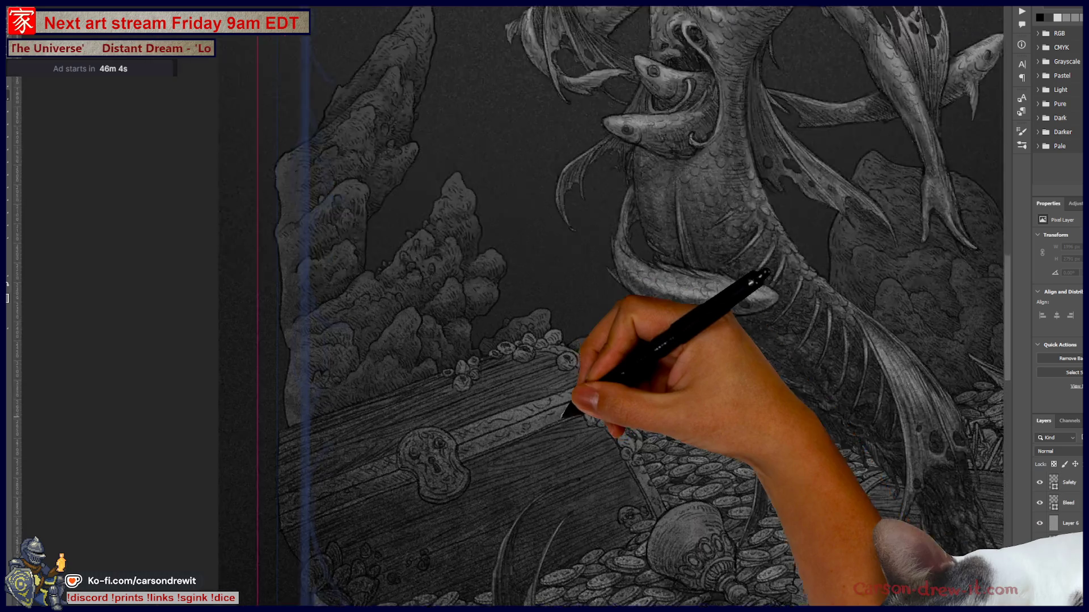
pyautogui.moveTo(465, 460); pyautogui.dragTo(651, 403)
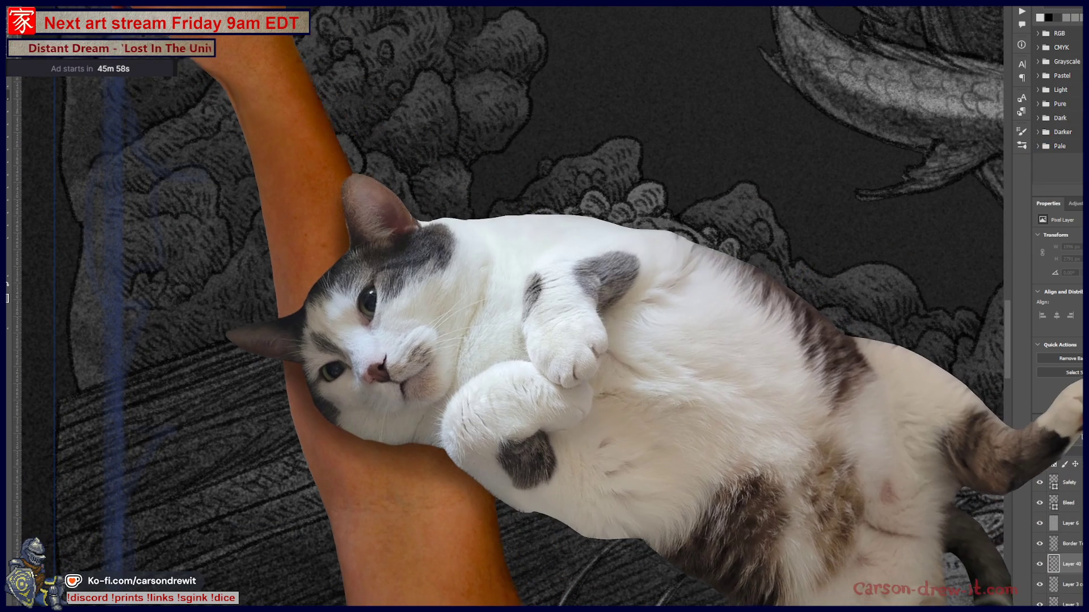
# - Switch to the Pencil brush preset from the canvas brush list
pyautogui.rightClick(230, 82)
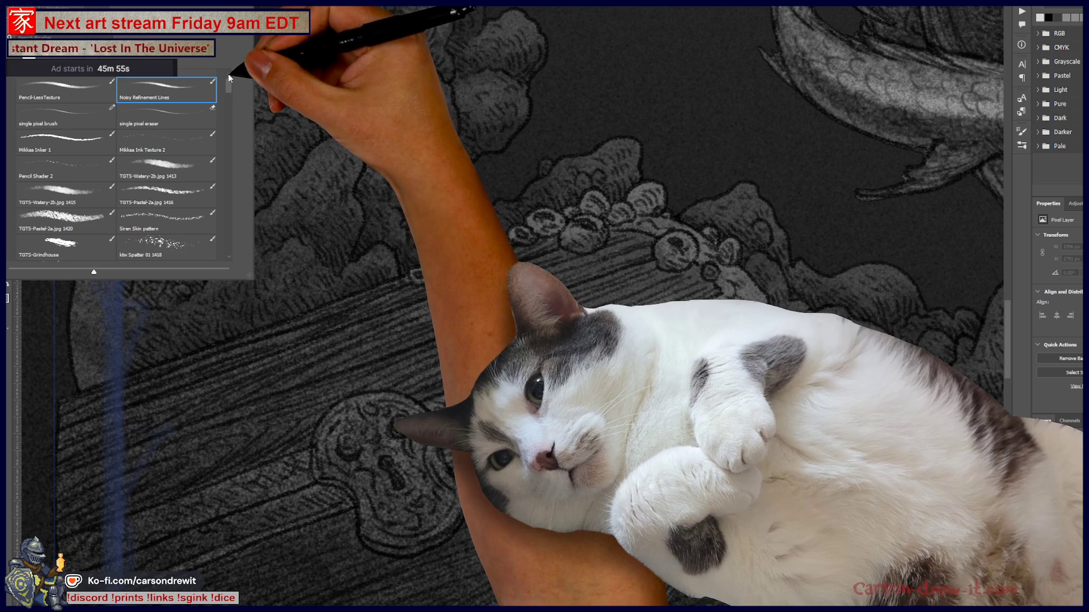
pyautogui.scroll(1, 228, 74)
pyautogui.click(199, 88)
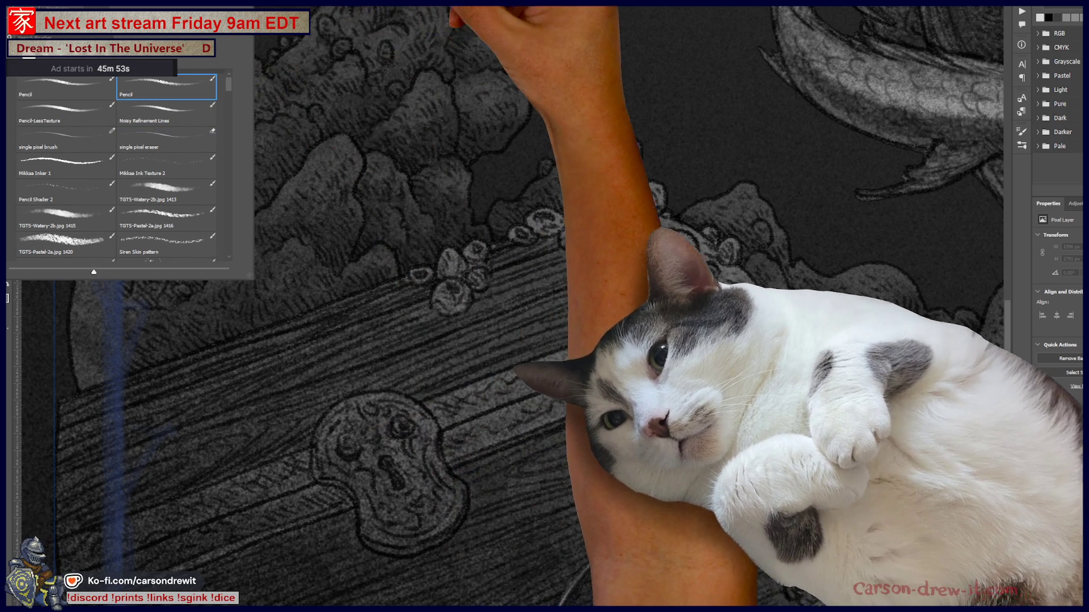
pyautogui.press('Return')
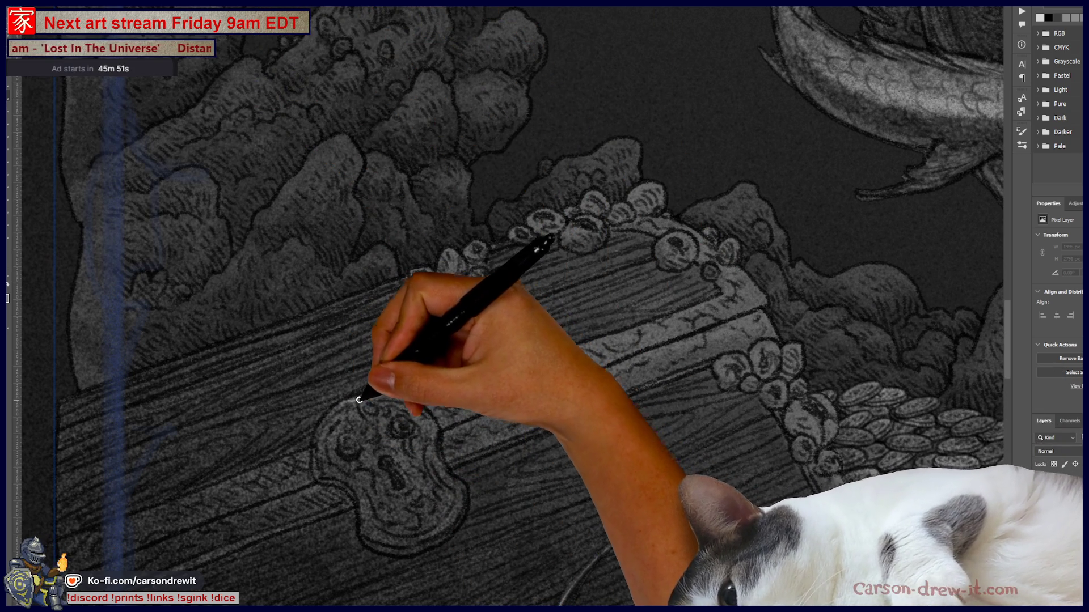
# - Paint light highlights around the skull-shaped lock plate's top, left and lower edges
pyautogui.moveTo(397, 402); pyautogui.dragTo(337, 430)
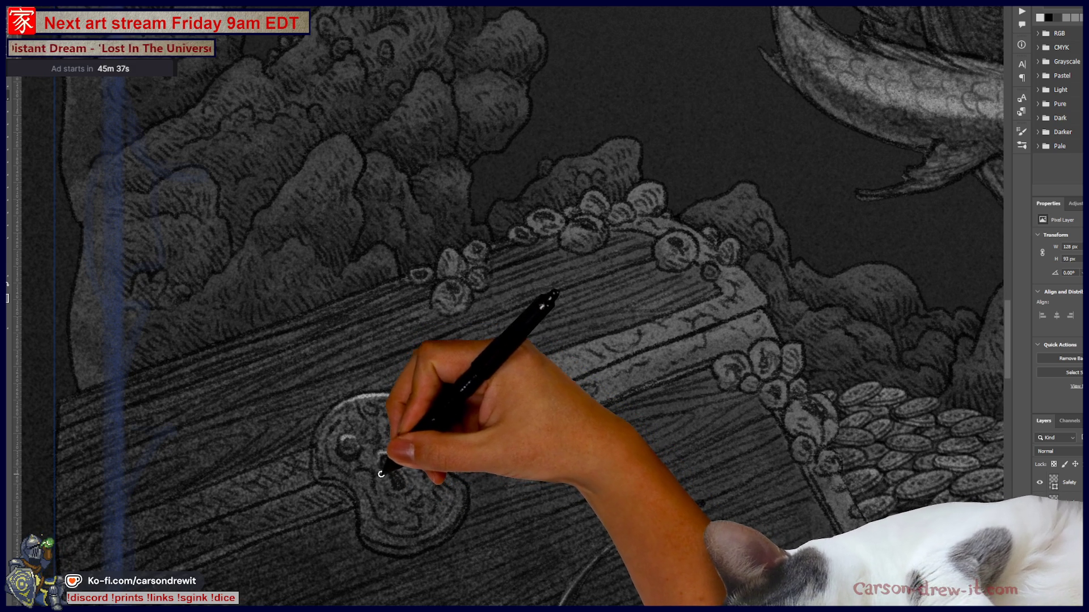
pyautogui.moveTo(390, 484); pyautogui.dragTo(392, 496)
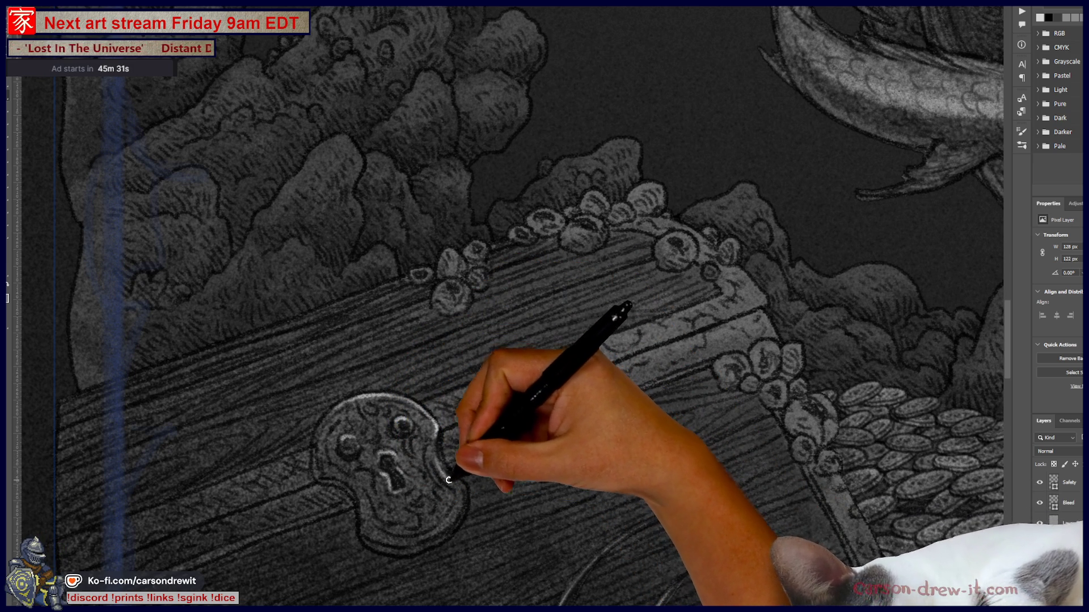
pyautogui.moveTo(460, 489); pyautogui.dragTo(353, 501)
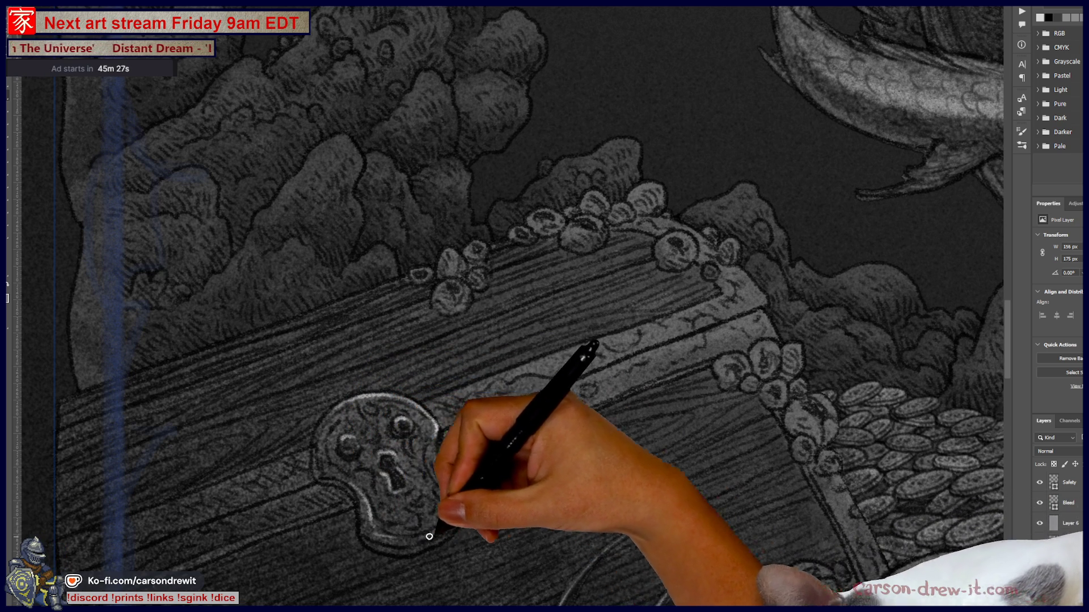
pyautogui.moveTo(388, 541); pyautogui.dragTo(418, 538)
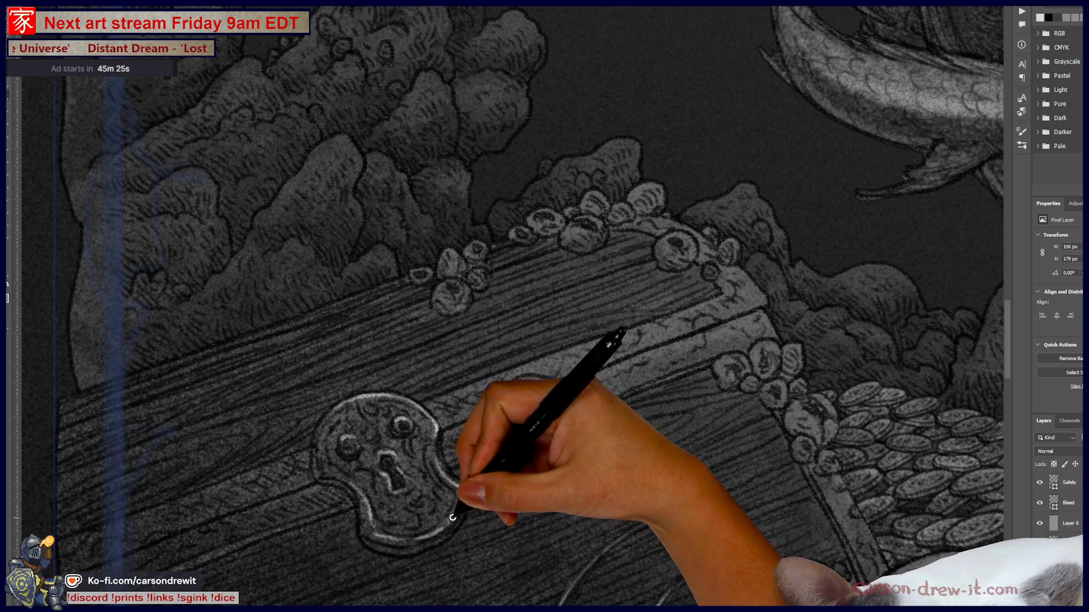
pyautogui.moveTo(323, 425); pyautogui.dragTo(336, 401)
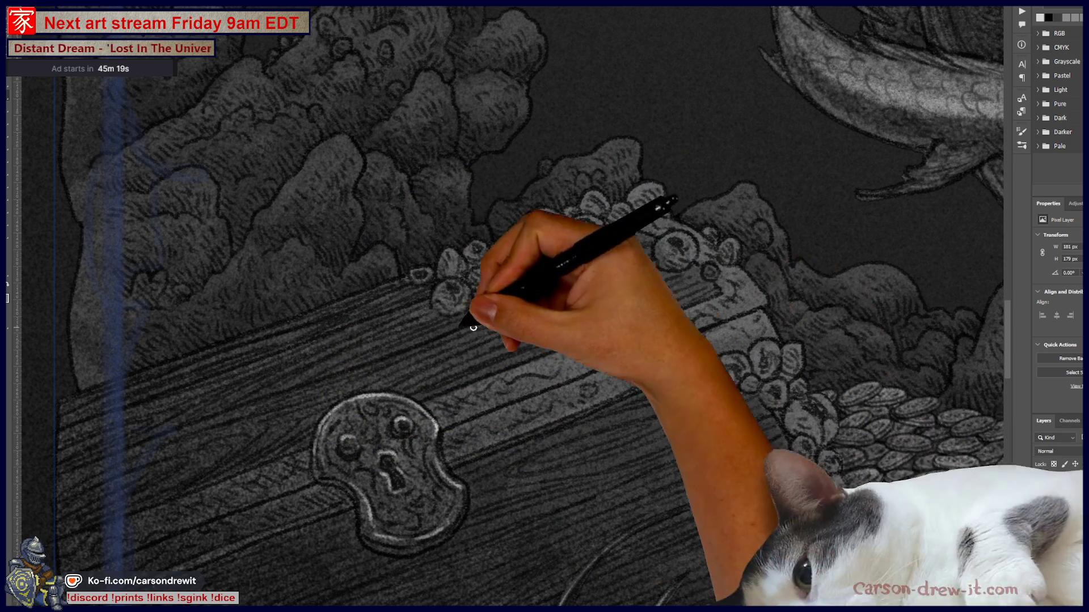
# - Highlight the lid edge beside the lock and the chest's lower-left edge, retrying one stroke
pyautogui.moveTo(444, 395); pyautogui.dragTo(649, 324)
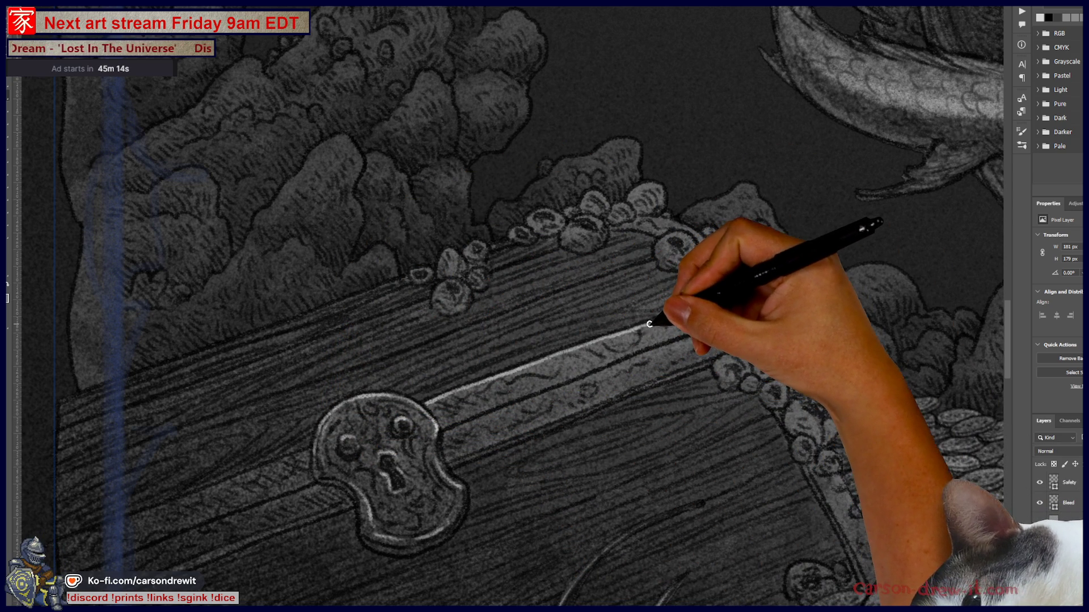
pyautogui.moveTo(648, 324); pyautogui.dragTo(724, 297)
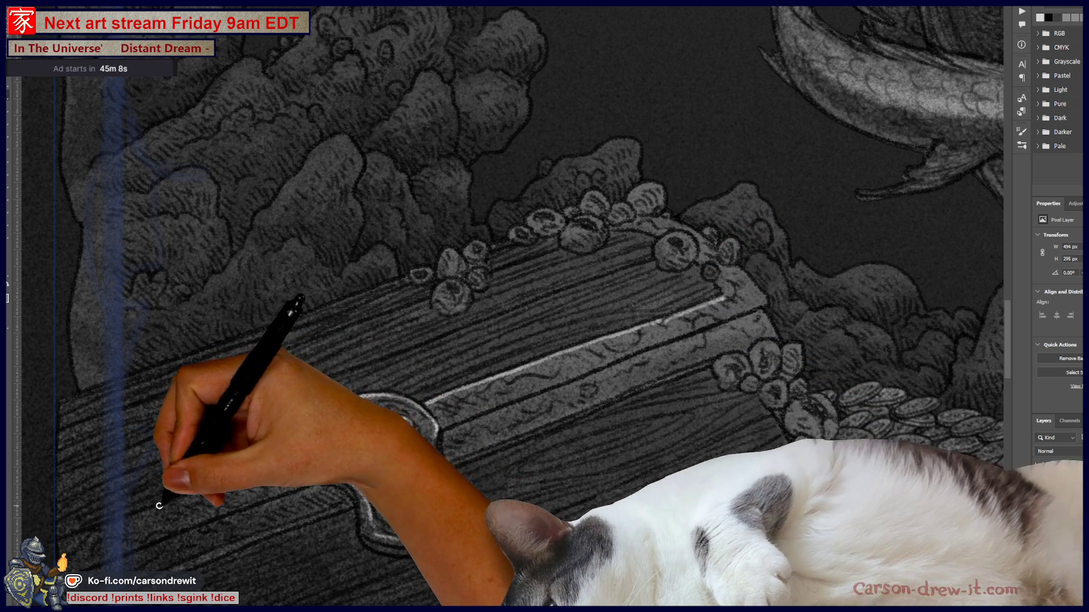
pyautogui.moveTo(133, 511); pyautogui.dragTo(182, 503)
pyautogui.hotkey('ctrl', 'z')
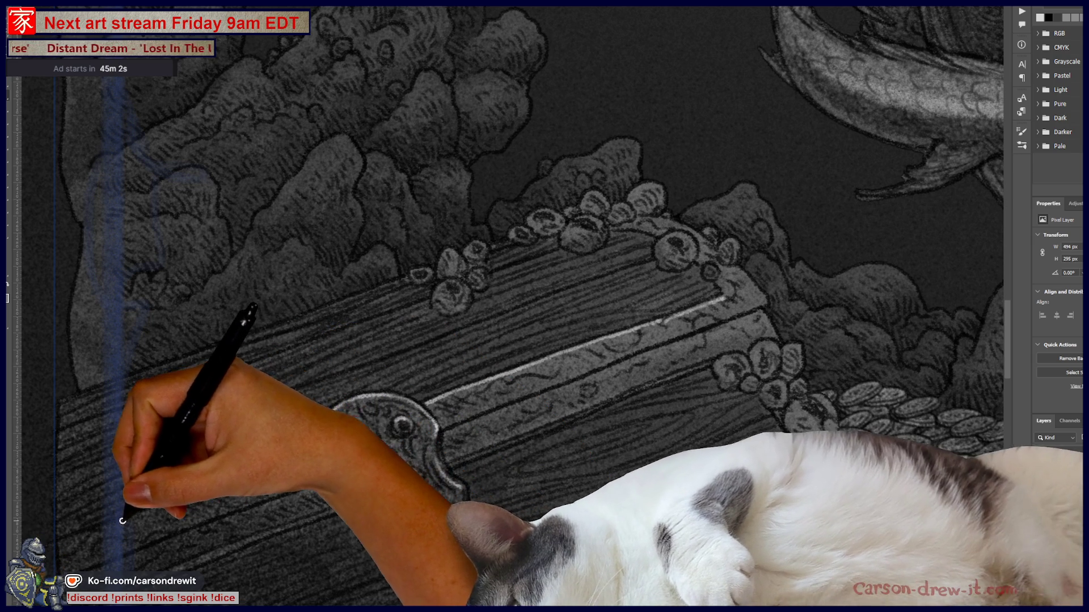
pyautogui.hotkey('ctrl', 'shift', 'z')
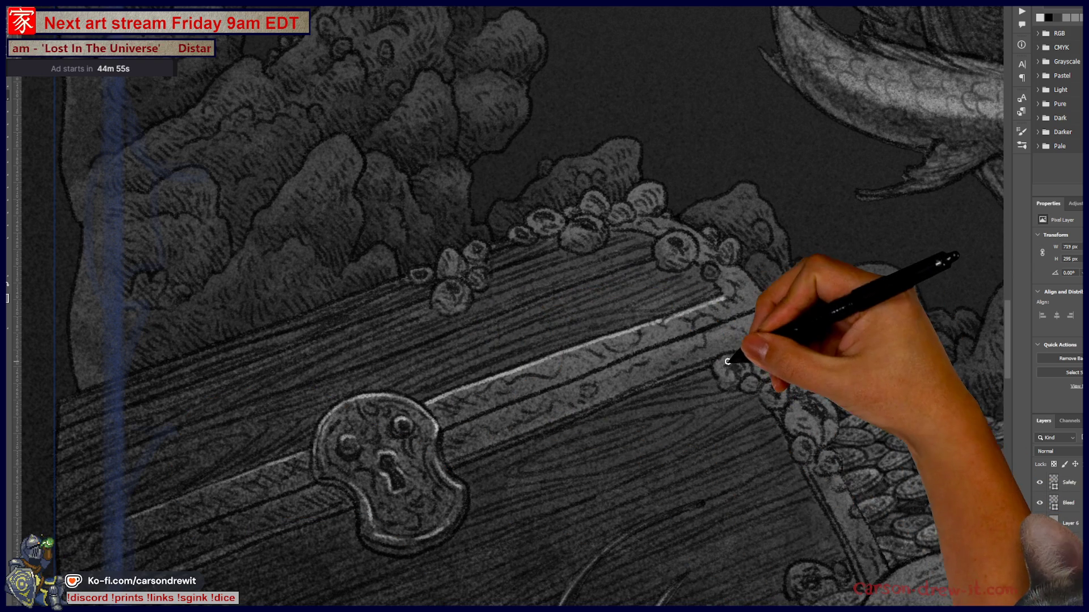
# - Highlight the wavy metal band, the chest's right end and the coins atop the lid
pyautogui.moveTo(728, 362); pyautogui.dragTo(787, 348)
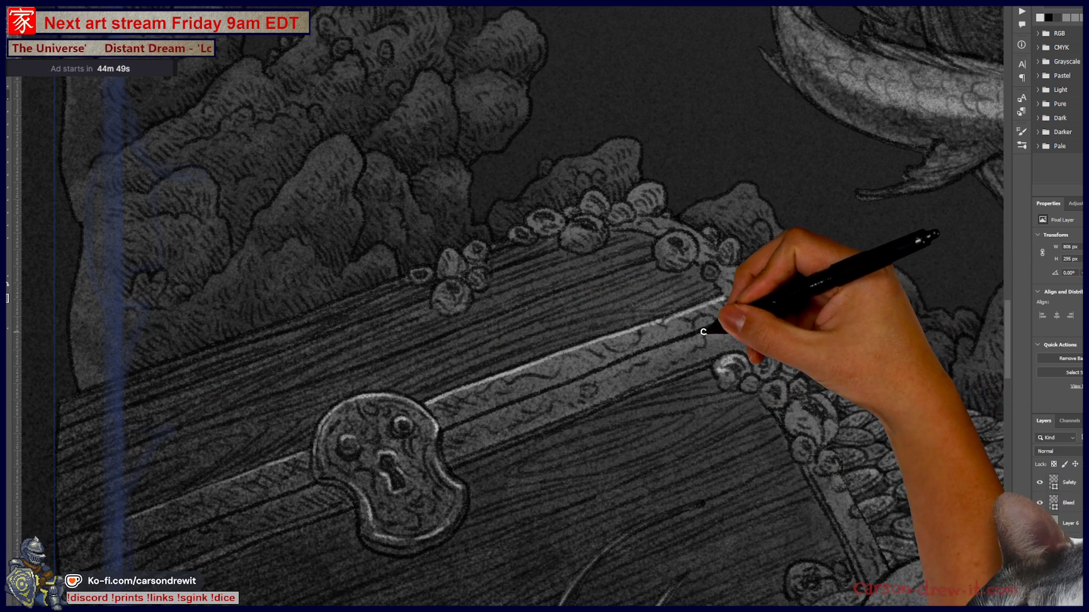
pyautogui.moveTo(456, 418)
pyautogui.mouseDown()
pyautogui.moveTo(498, 413)
pyautogui.moveTo(729, 316)
pyautogui.moveTo(748, 319)
pyautogui.mouseUp()
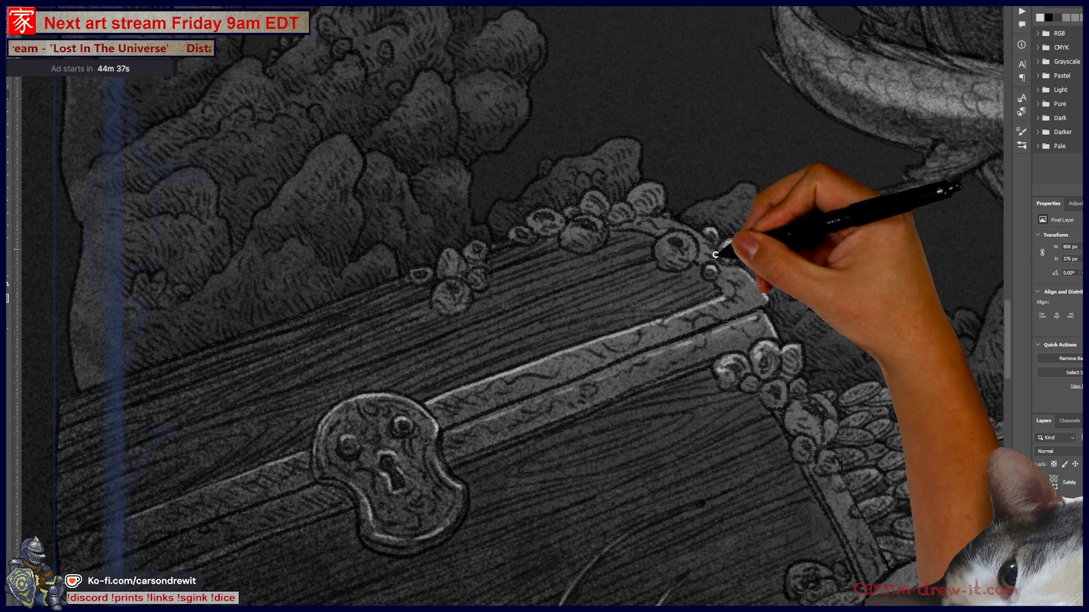
pyautogui.moveTo(783, 451); pyautogui.dragTo(783, 533)
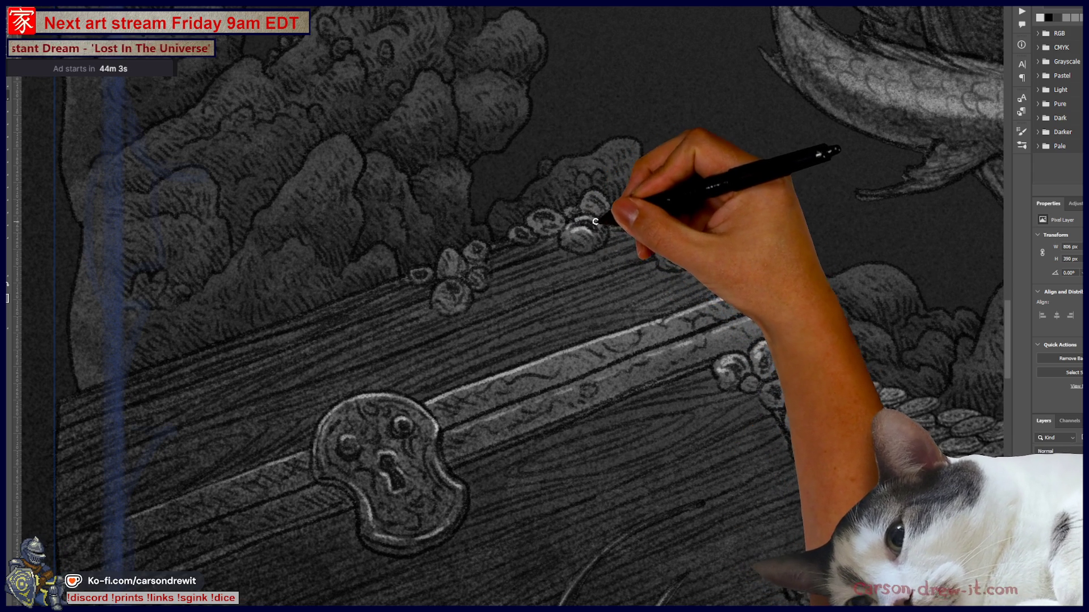
pyautogui.moveTo(584, 201)
pyautogui.mouseDown()
pyautogui.moveTo(651, 185)
pyautogui.moveTo(535, 223)
pyautogui.mouseUp()
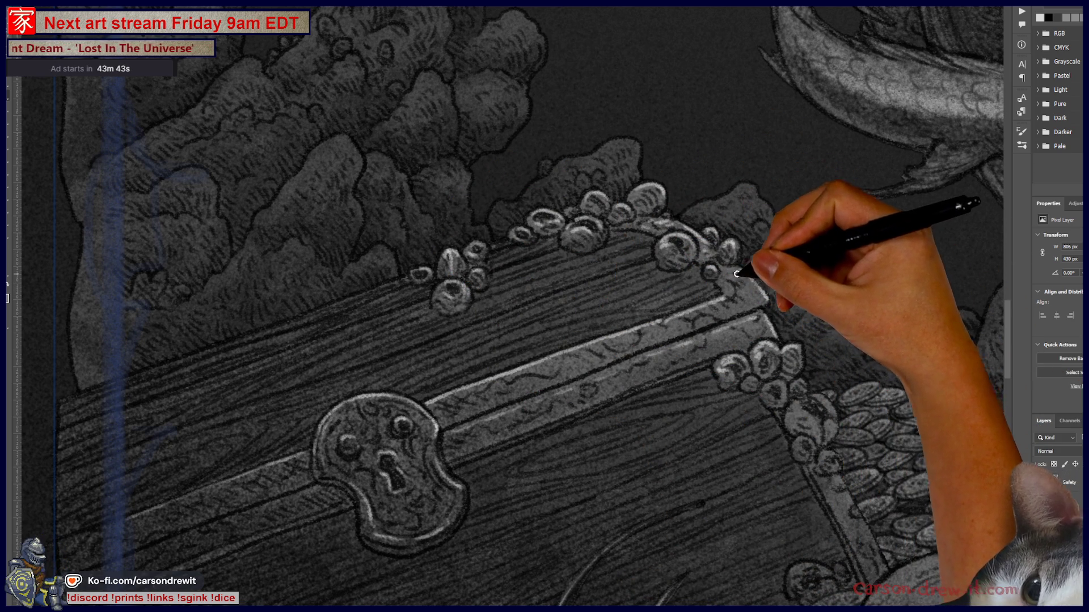
pyautogui.scroll(-2, 757, 297)
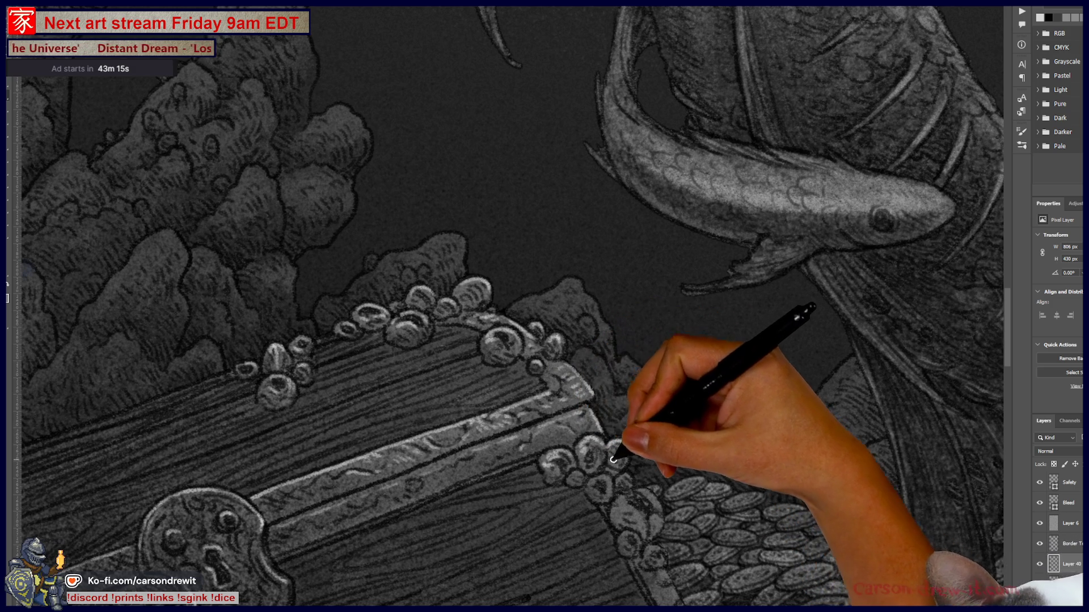
# - Pan the view over the chest's right side while brightening its band and corner beads
pyautogui.moveTo(607, 454); pyautogui.dragTo(717, 406)
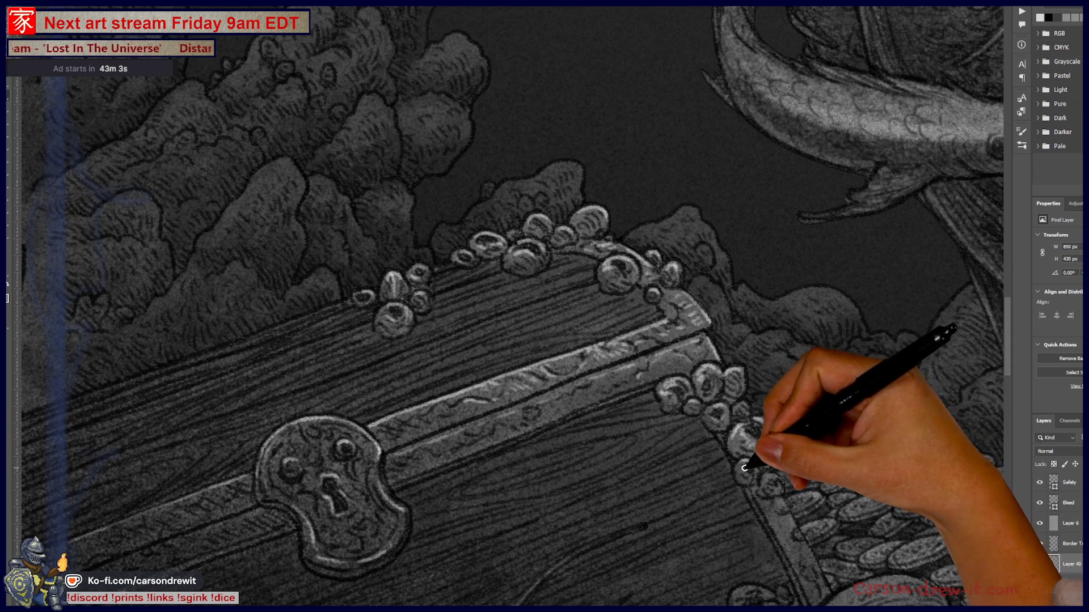
pyautogui.moveTo(812, 558); pyautogui.dragTo(740, 436)
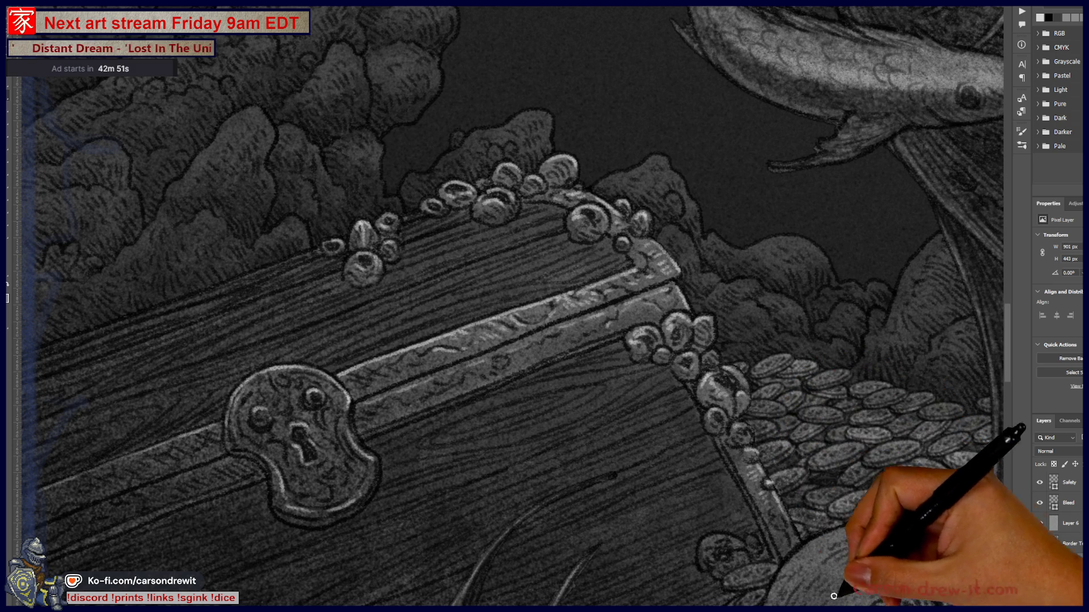
pyautogui.scroll(-5, 708, 408)
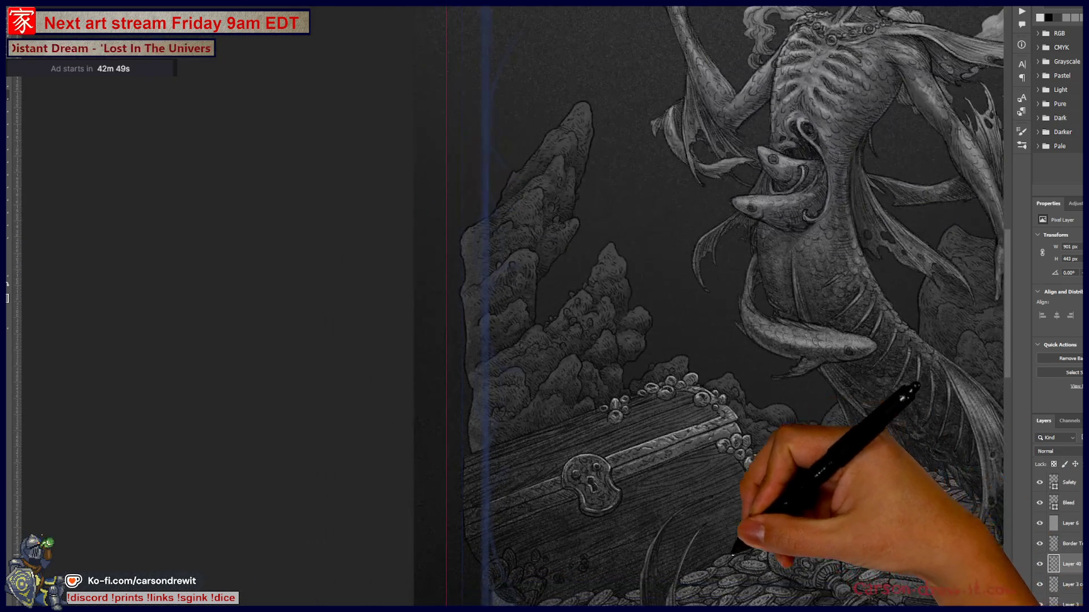
pyautogui.scroll(3, 601, 238)
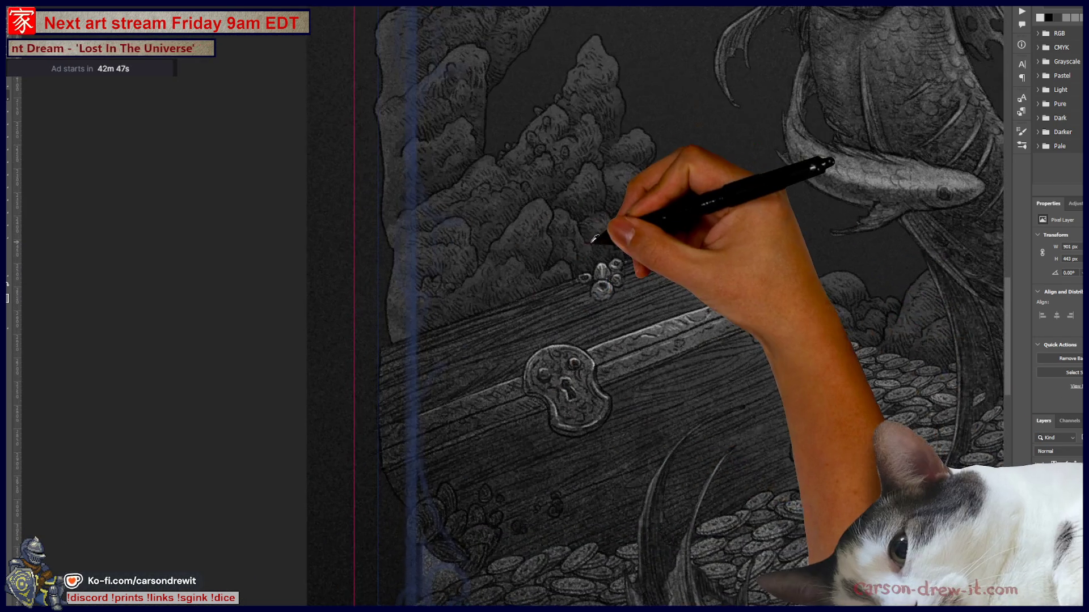
pyautogui.scroll(3, 637, 244)
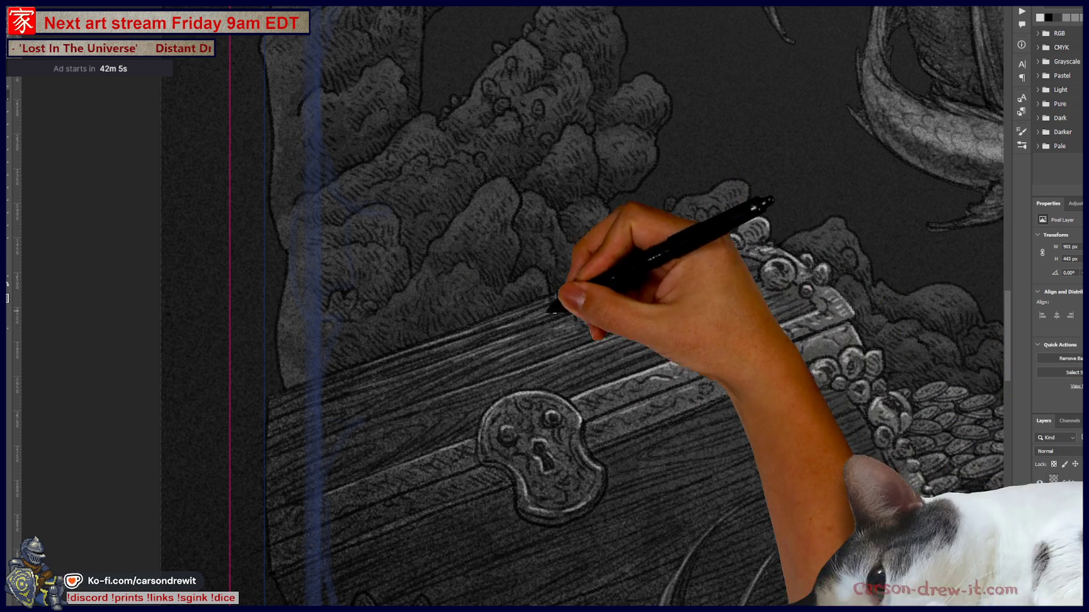
# - Pan to bring the chest's front planks beside the lock into view for highlighting
pyautogui.moveTo(693, 445); pyautogui.dragTo(602, 435)
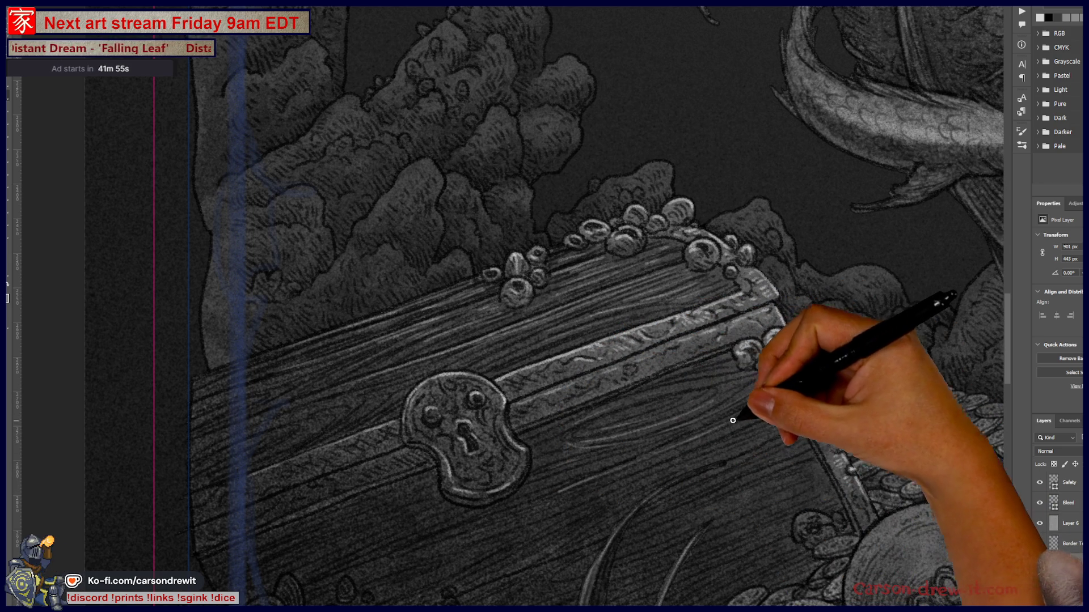
# - Paint two highlight strokes along the chest's front planks
pyautogui.moveTo(437, 523); pyautogui.dragTo(525, 501)
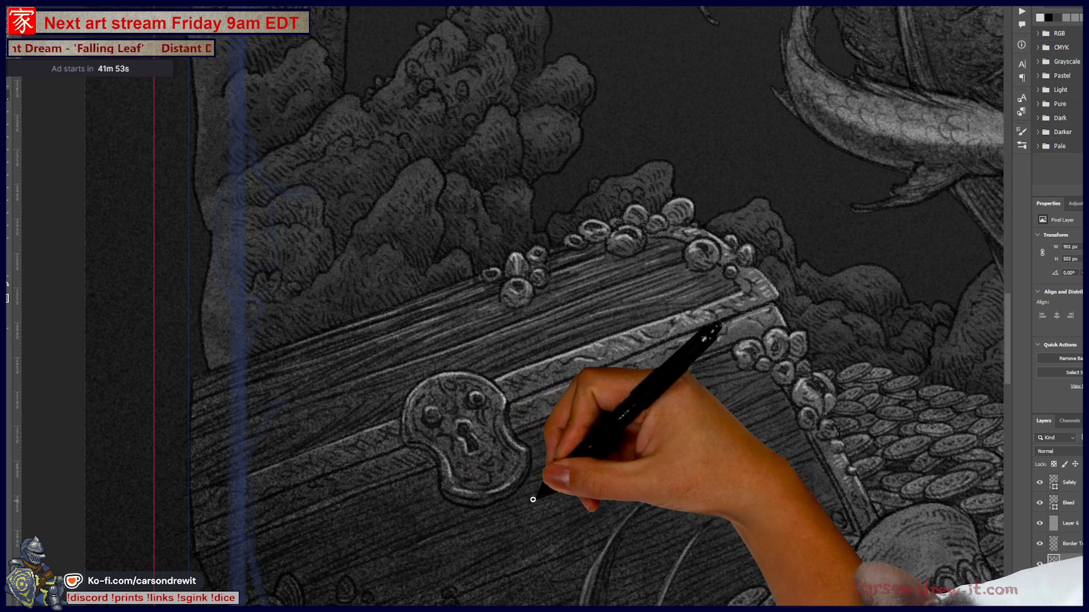
pyautogui.press('ctrl')
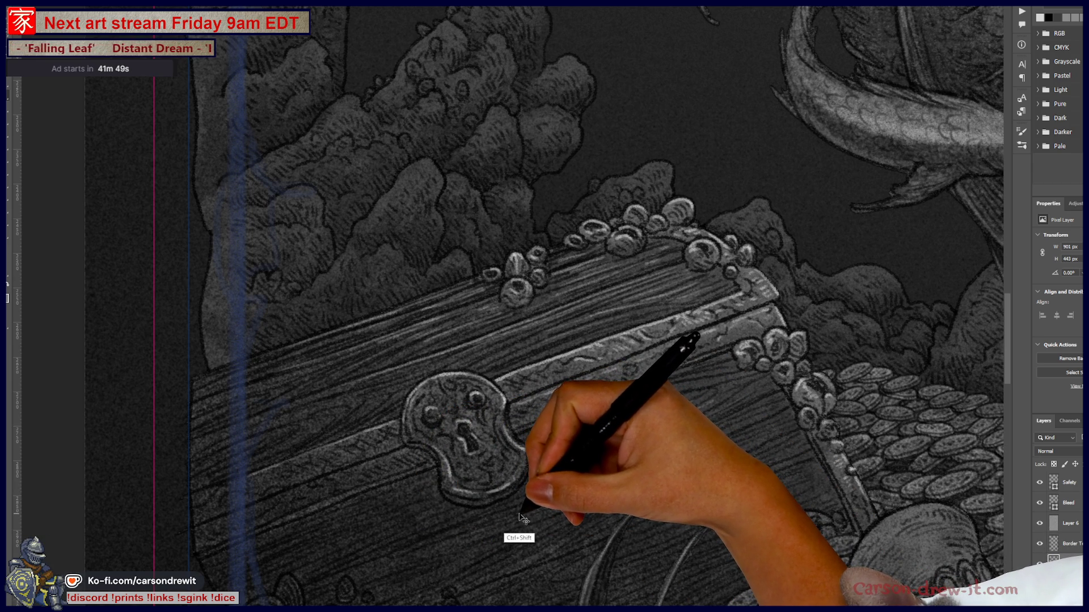
pyautogui.moveTo(573, 486); pyautogui.dragTo(647, 454)
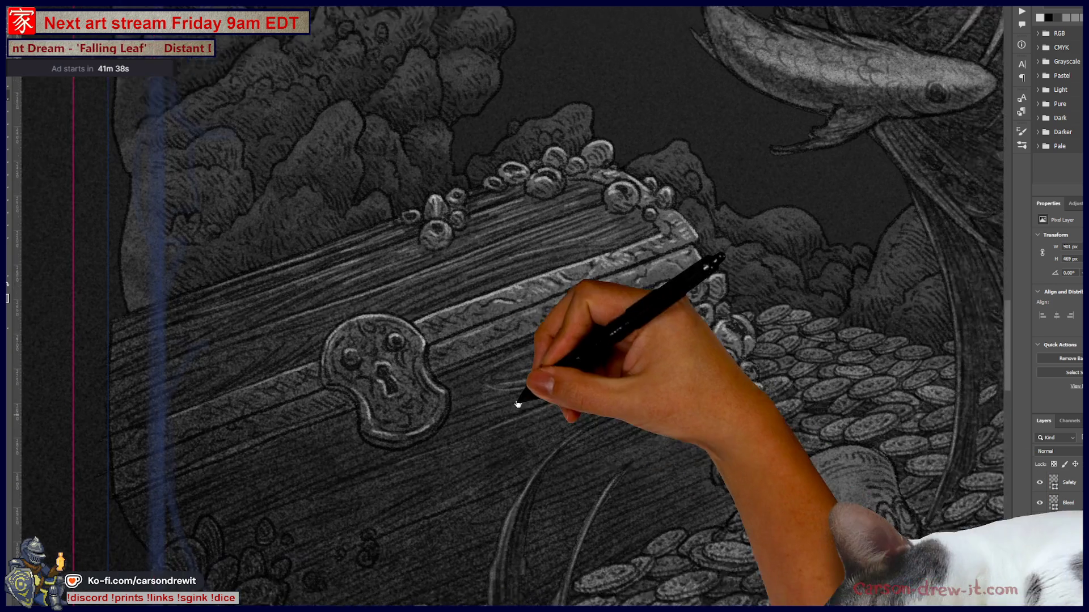
# - Highlight the left edge of the curved claw below the chest, then zoom out over the hoard
pyautogui.moveTo(718, 438); pyautogui.dragTo(633, 341)
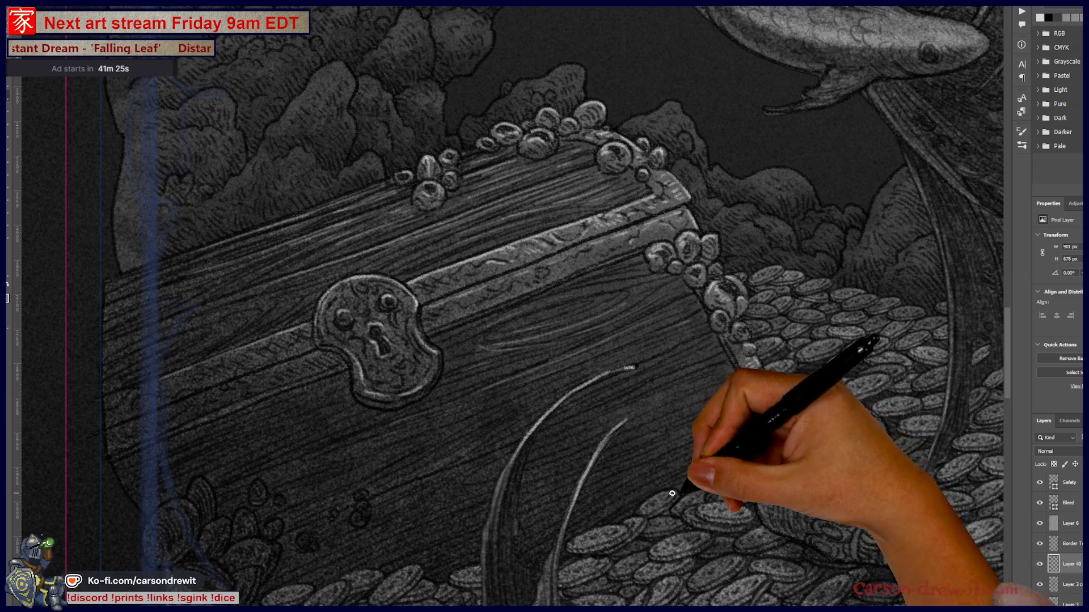
pyautogui.moveTo(696, 469); pyautogui.dragTo(768, 349)
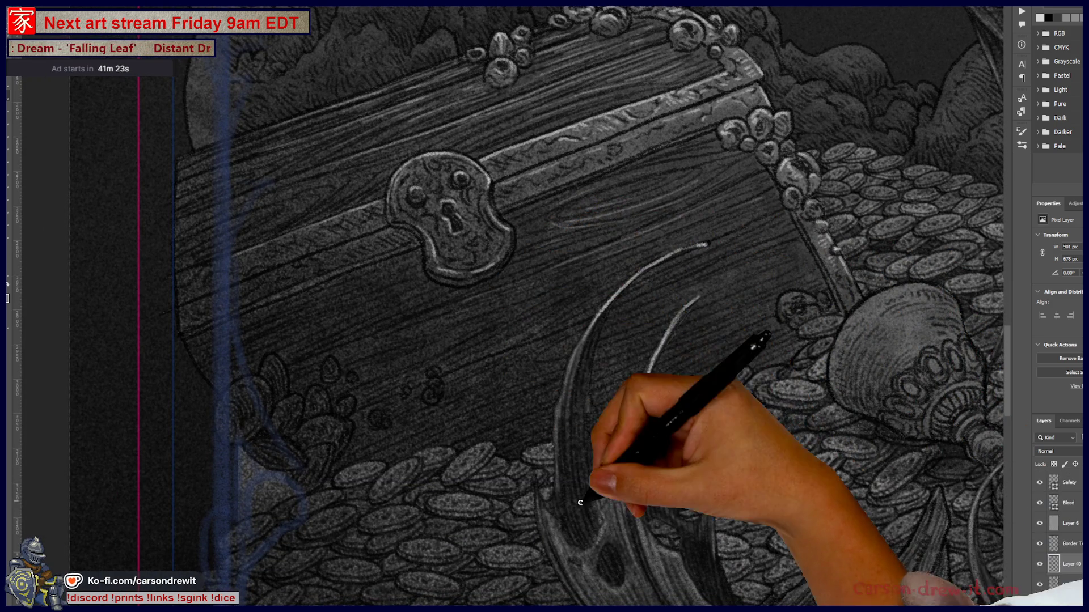
pyautogui.moveTo(533, 481); pyautogui.dragTo(539, 515)
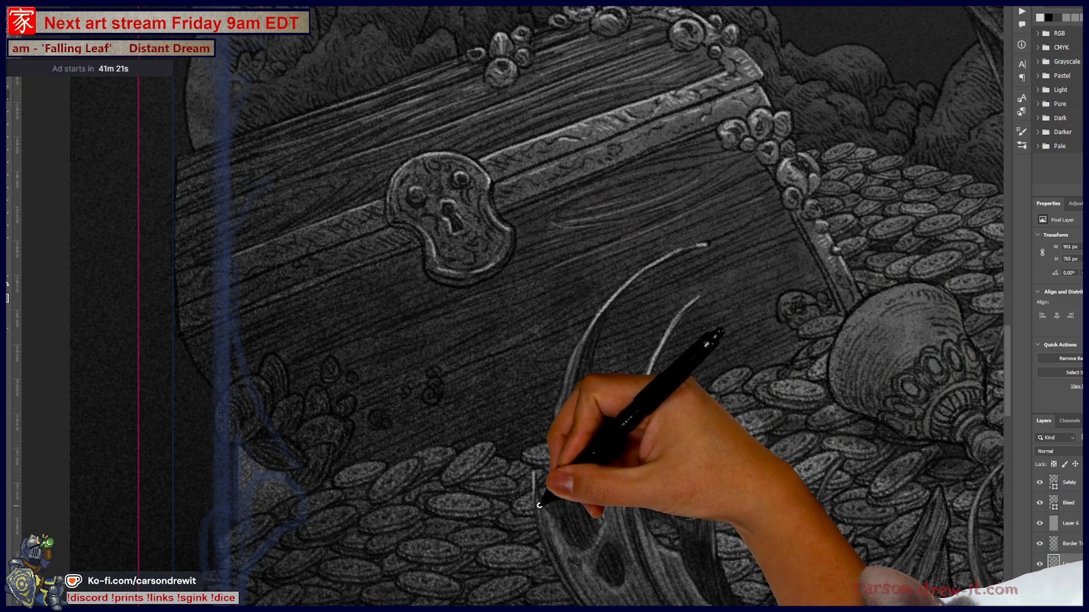
pyautogui.moveTo(575, 433); pyautogui.dragTo(587, 550)
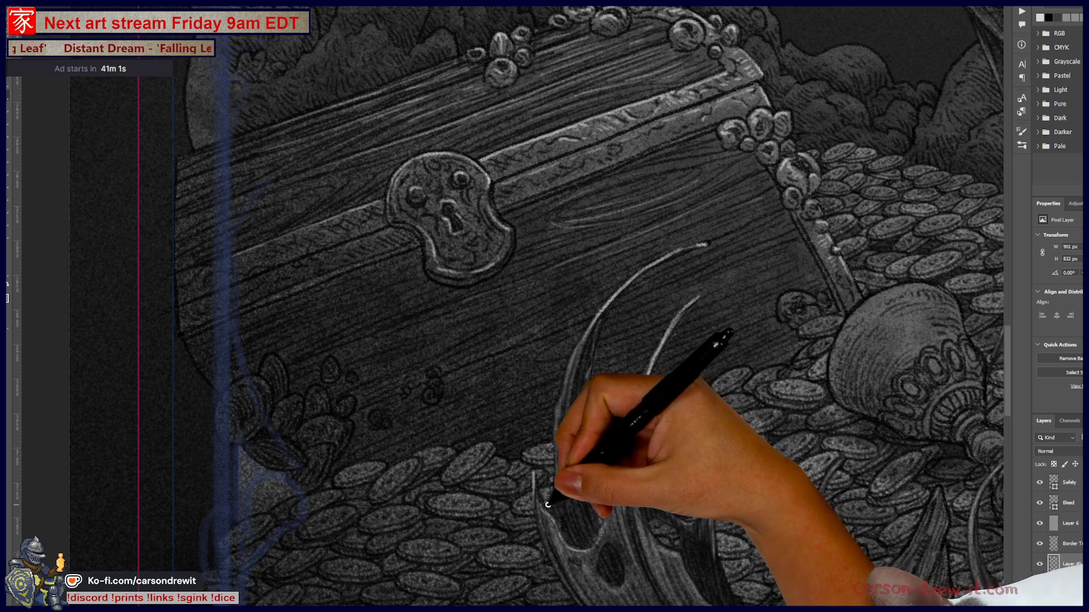
pyautogui.press('ctrl')
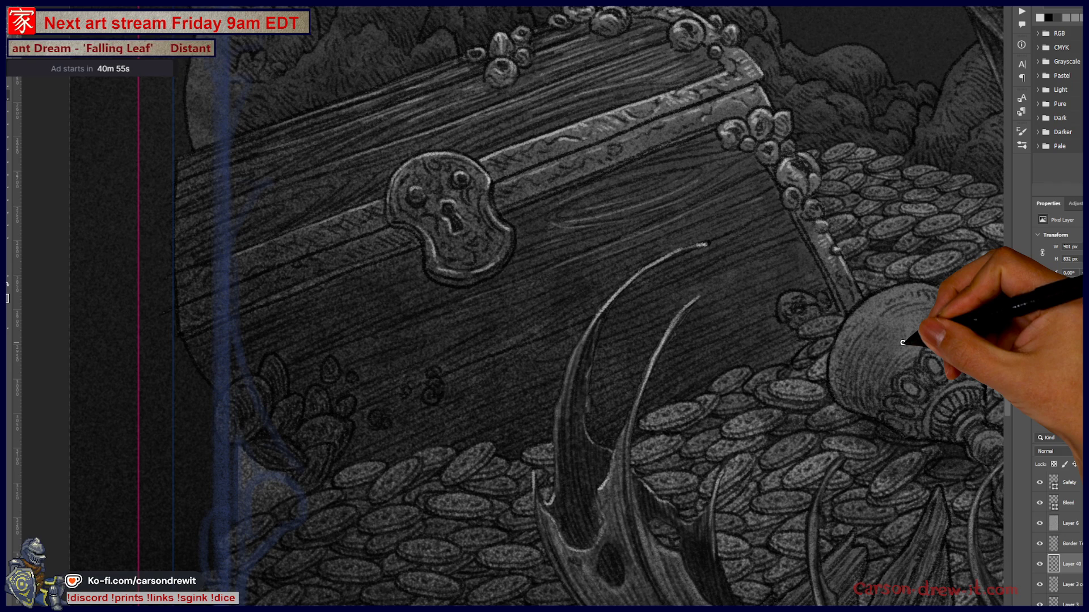
pyautogui.moveTo(903, 341); pyautogui.dragTo(647, 368)
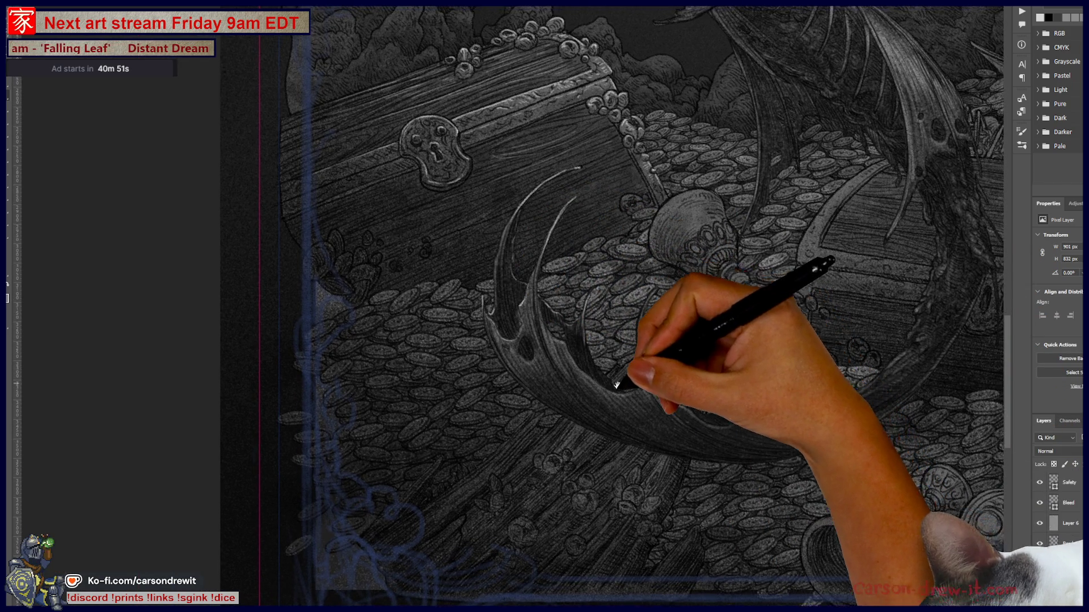
# - Highlight the fin blade's lower edge across the coins and check it against the full illustration
pyautogui.moveTo(640, 363); pyautogui.dragTo(517, 360)
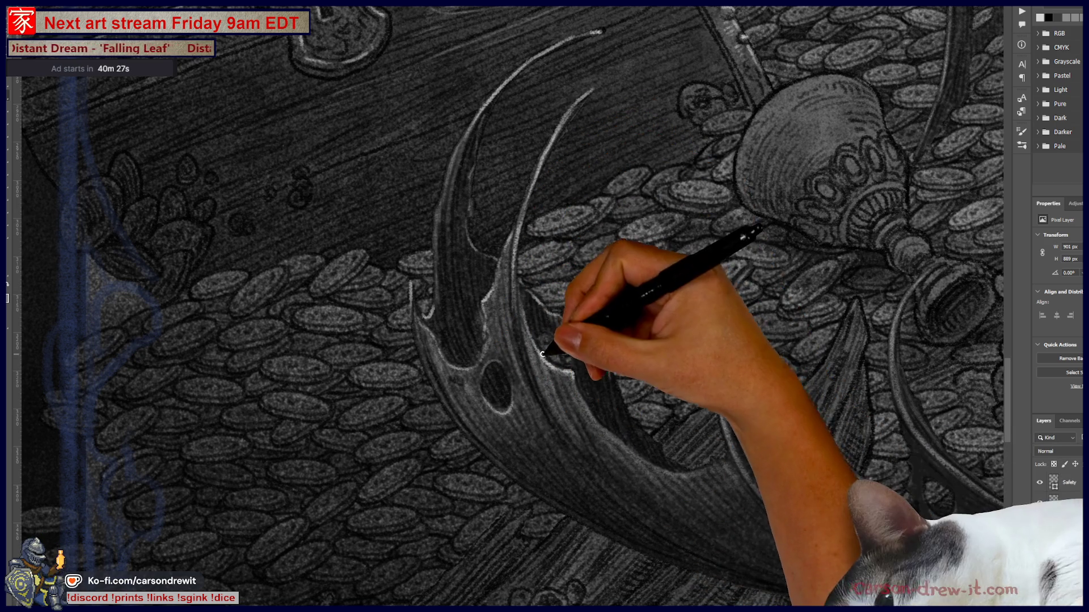
pyautogui.moveTo(618, 440)
pyautogui.mouseDown()
pyautogui.moveTo(707, 456)
pyautogui.moveTo(632, 427)
pyautogui.mouseUp()
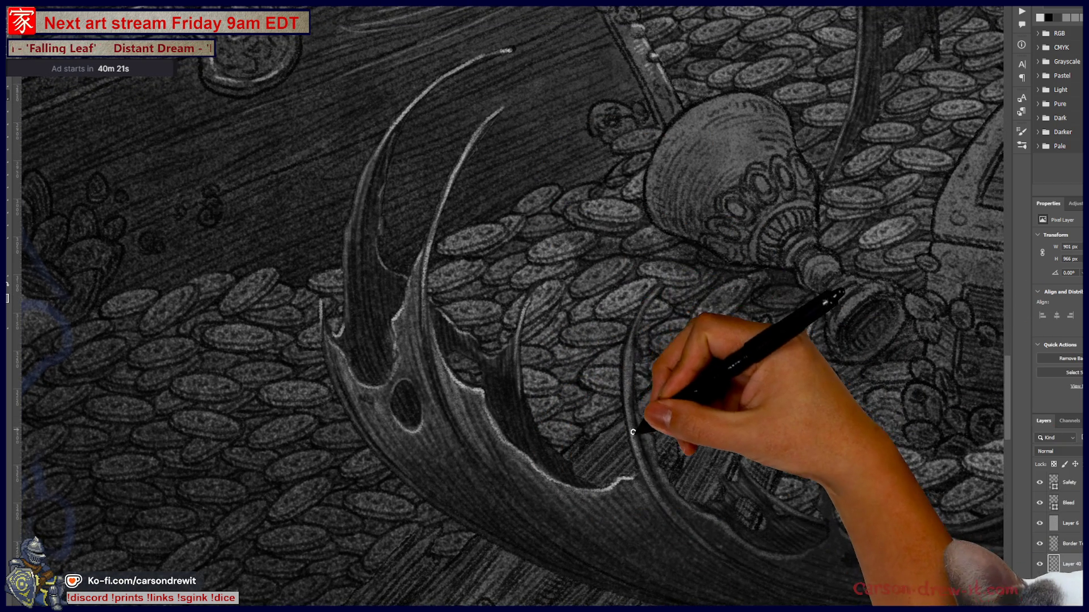
pyautogui.hotkey('ctrl', '0')
pyautogui.moveTo(553, 491)
pyautogui.mouseDown()
pyautogui.moveTo(547, 520)
pyautogui.moveTo(564, 452)
pyautogui.mouseUp()
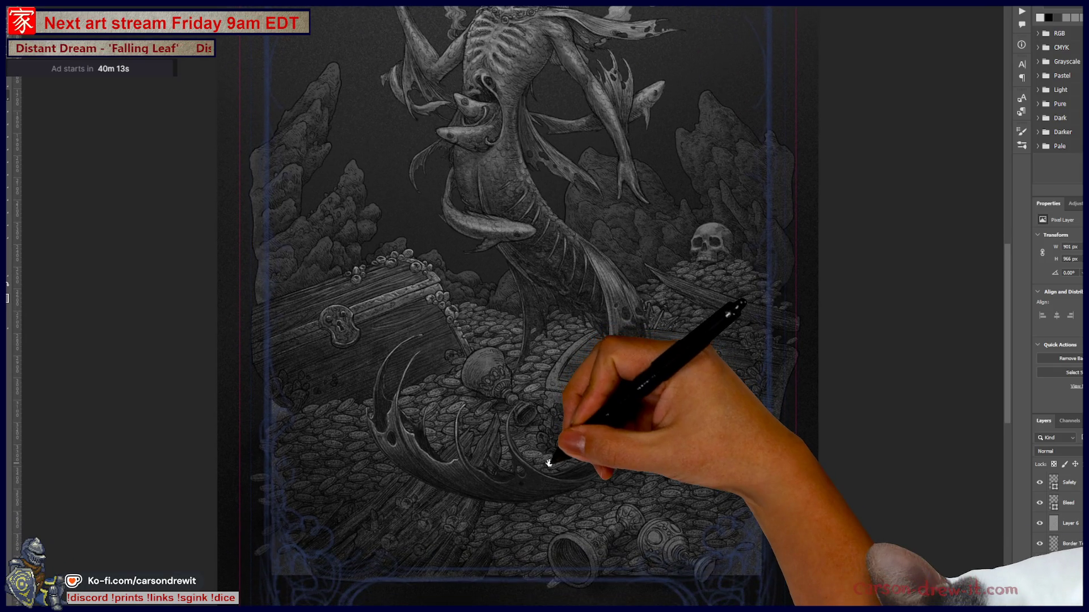
pyautogui.hotkey('ctrl', '+')
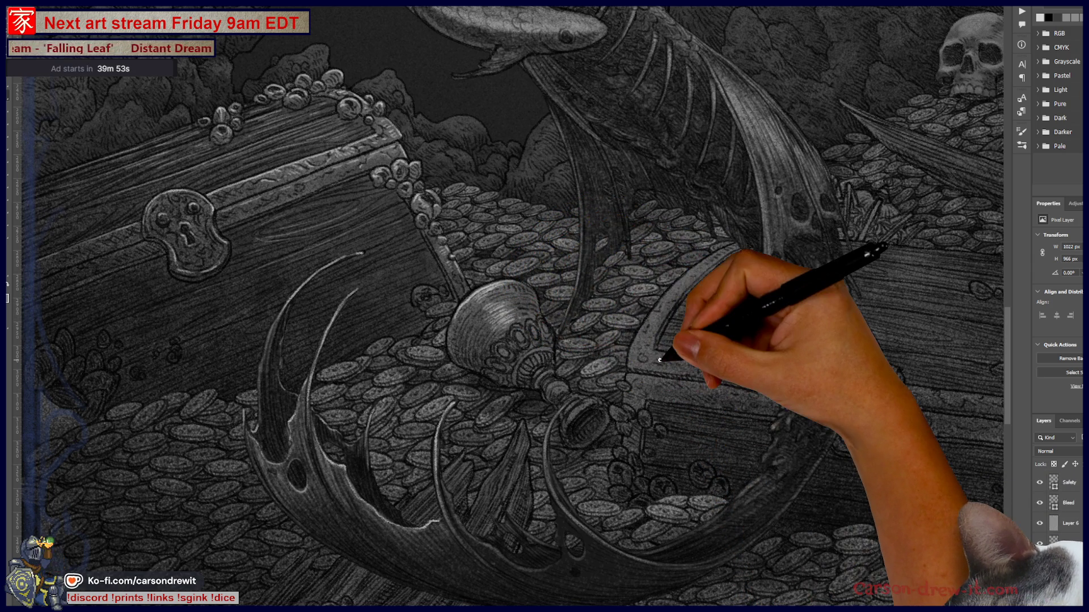
pyautogui.scroll(5, 527, 297)
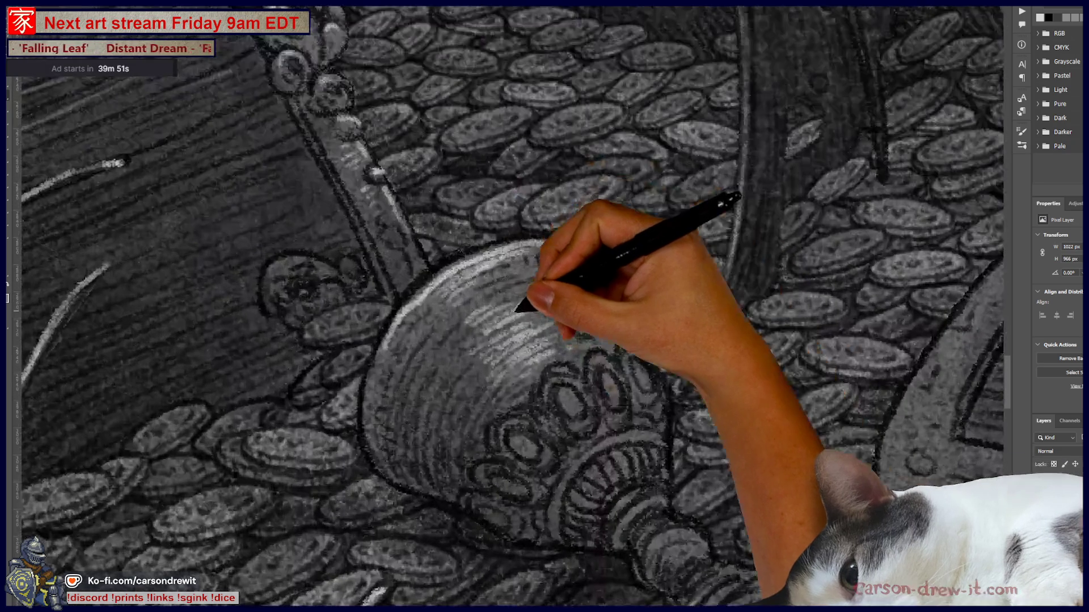
# - Brush white highlights down the goblet's bowl and across its beaded band
pyautogui.moveTo(514, 311)
pyautogui.mouseDown()
pyautogui.moveTo(389, 377)
pyautogui.moveTo(400, 462)
pyautogui.moveTo(376, 432)
pyautogui.moveTo(412, 487)
pyautogui.mouseUp()
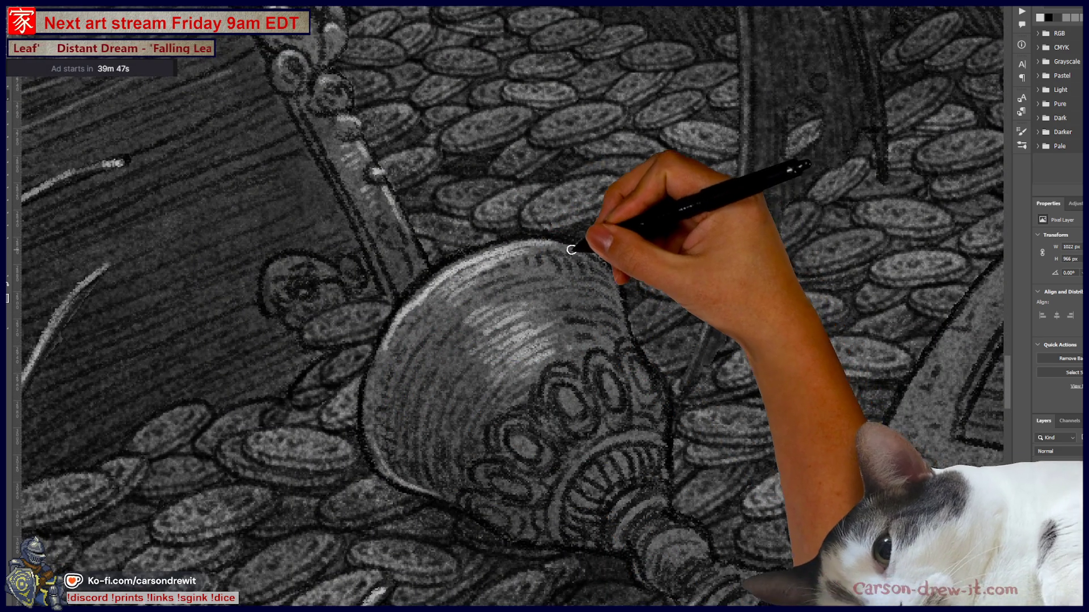
pyautogui.moveTo(627, 323); pyautogui.dragTo(644, 457)
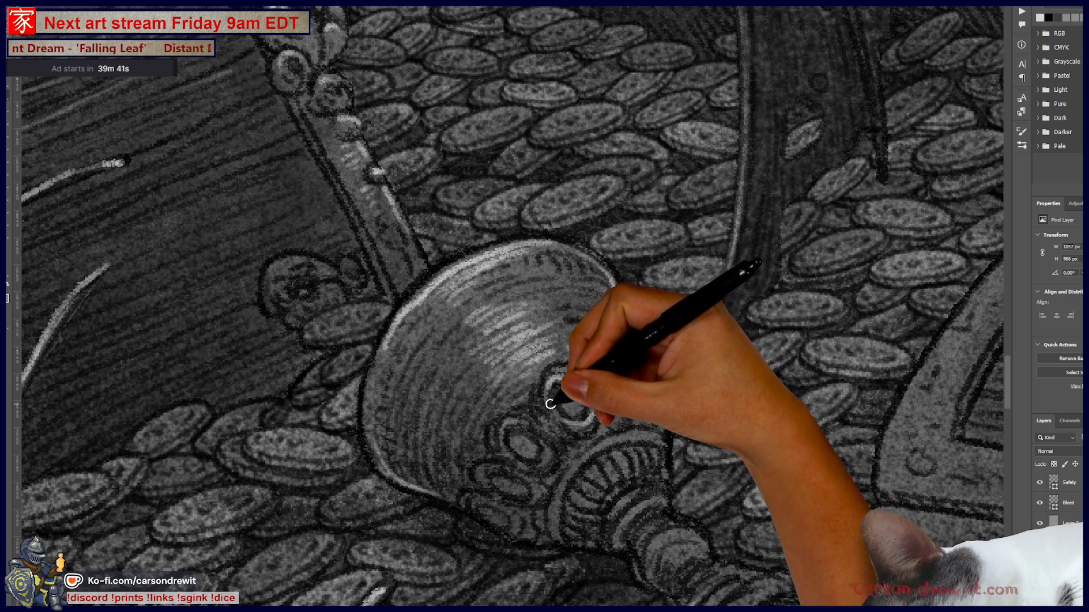
pyautogui.moveTo(553, 426)
pyautogui.mouseDown()
pyautogui.moveTo(589, 387)
pyautogui.moveTo(642, 372)
pyautogui.mouseUp()
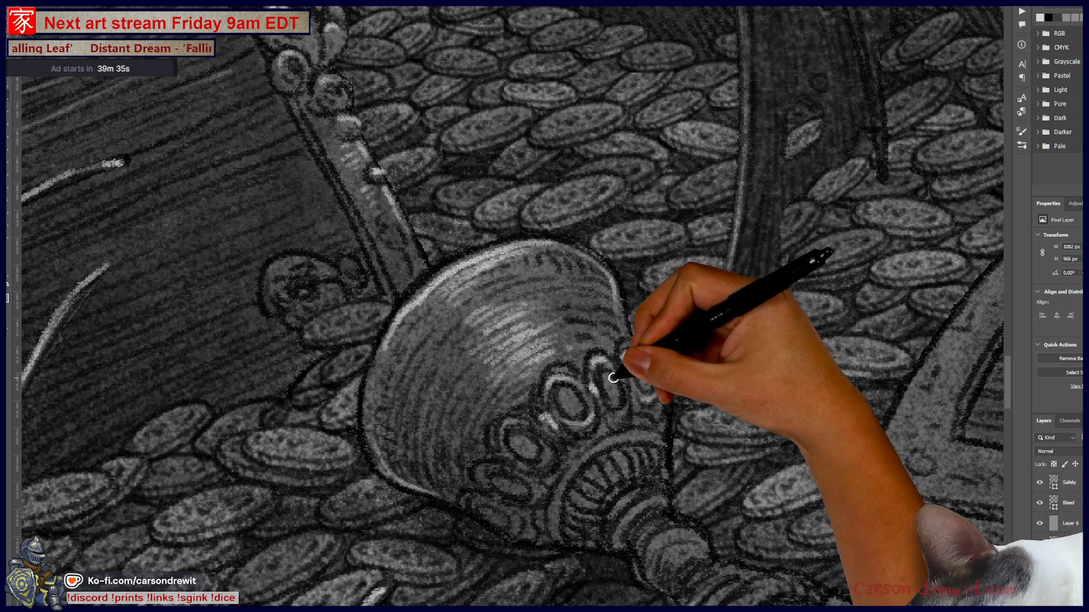
pyautogui.moveTo(528, 446)
pyautogui.mouseDown()
pyautogui.moveTo(517, 431)
pyautogui.moveTo(543, 466)
pyautogui.mouseUp()
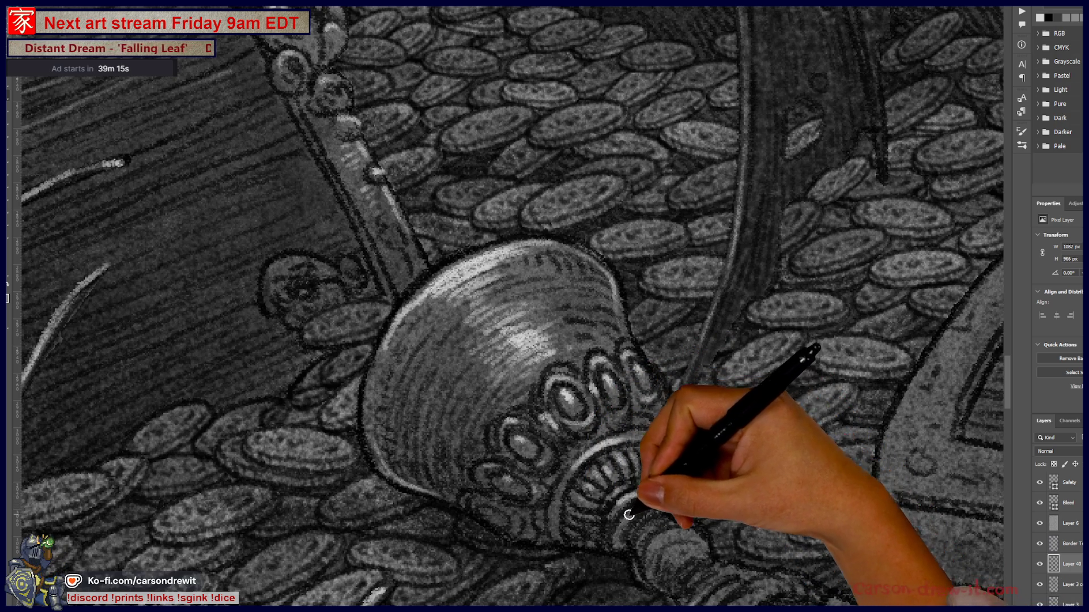
# - Highlight the goblet's stem and zoom out to review the chest, skull and fish
pyautogui.moveTo(653, 523); pyautogui.dragTo(671, 552)
pyautogui.moveTo(898, 544)
pyautogui.mouseDown()
pyautogui.moveTo(856, 498)
pyautogui.moveTo(603, 365)
pyautogui.moveTo(601, 413)
pyautogui.moveTo(516, 388)
pyautogui.moveTo(596, 438)
pyautogui.moveTo(652, 414)
pyautogui.moveTo(678, 471)
pyautogui.mouseUp()
pyautogui.moveTo(741, 364); pyautogui.dragTo(729, 365)
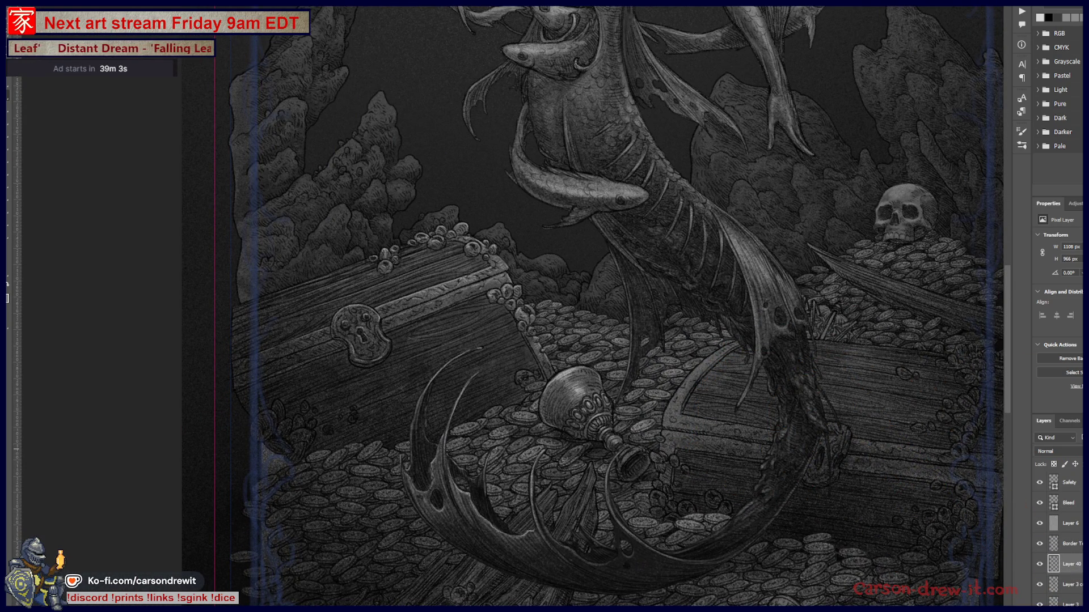
# - Fit the whole composition in view to judge the new highlights
pyautogui.moveTo(539, 414); pyautogui.dragTo(558, 438)
pyautogui.hotkey('ctrl', '0')
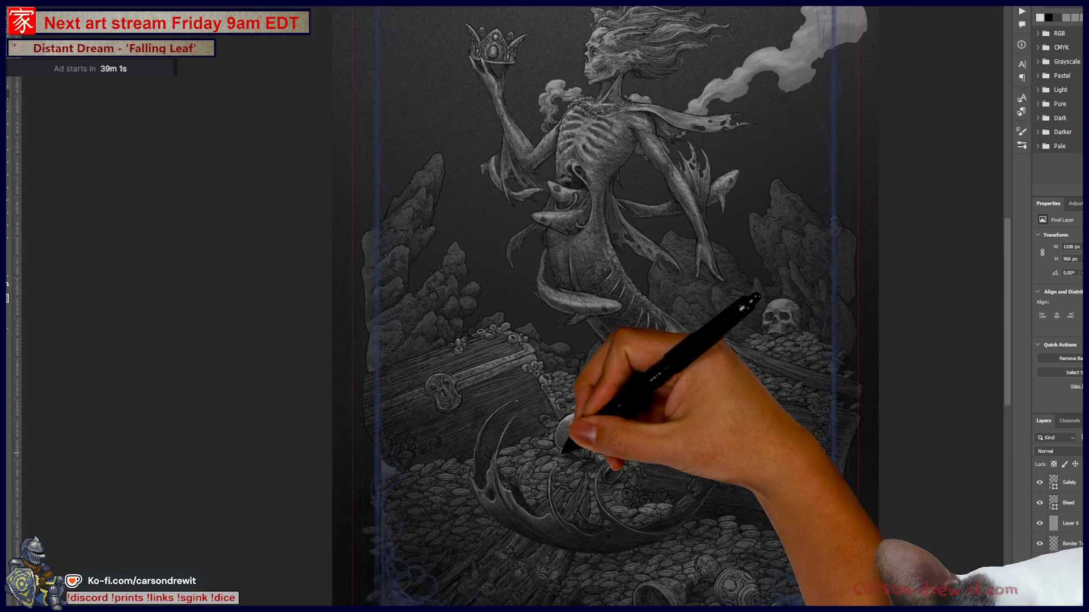
pyautogui.moveTo(636, 441); pyautogui.dragTo(655, 463)
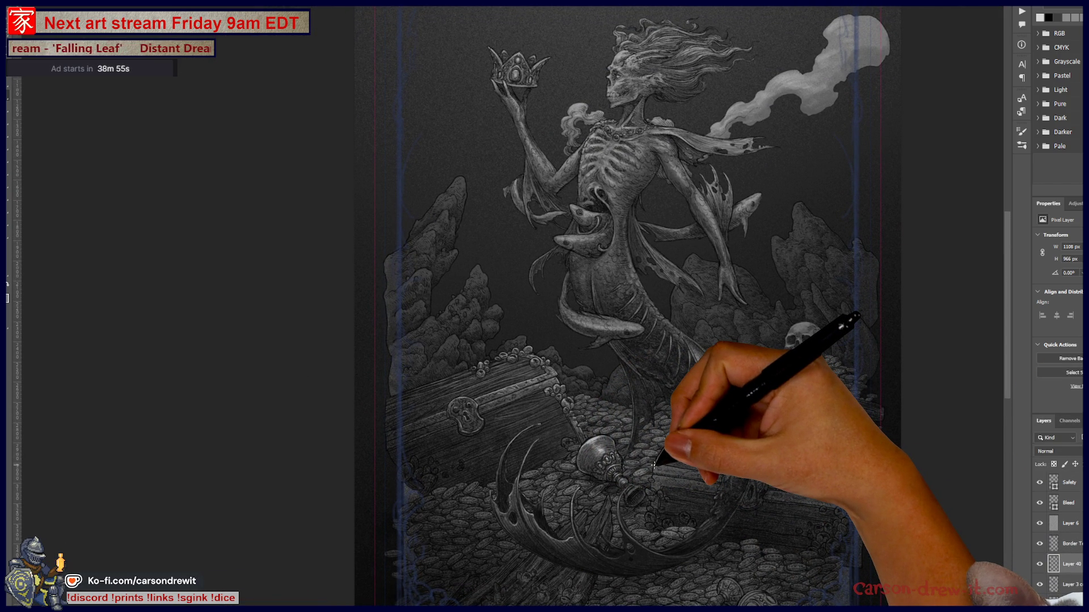
pyautogui.scroll(1, 596, 486)
pyautogui.scroll(1, 571, 474)
pyautogui.scroll(1, 576, 463)
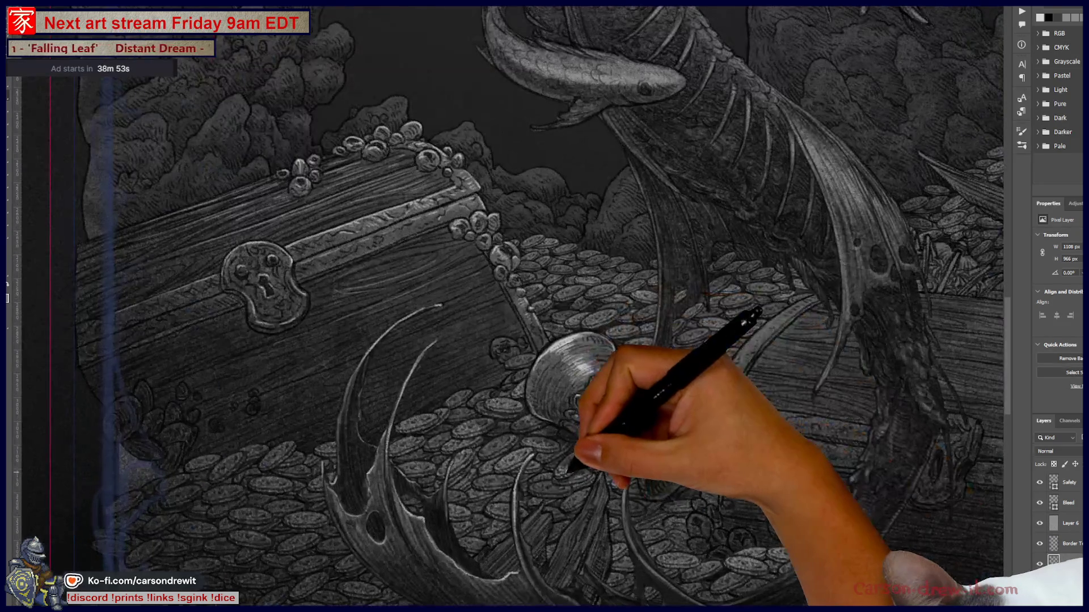
# - Lower the highlight layer's lightness with Hue/Saturation, then solo that layer
pyautogui.hotkey('ctrl', 'u')
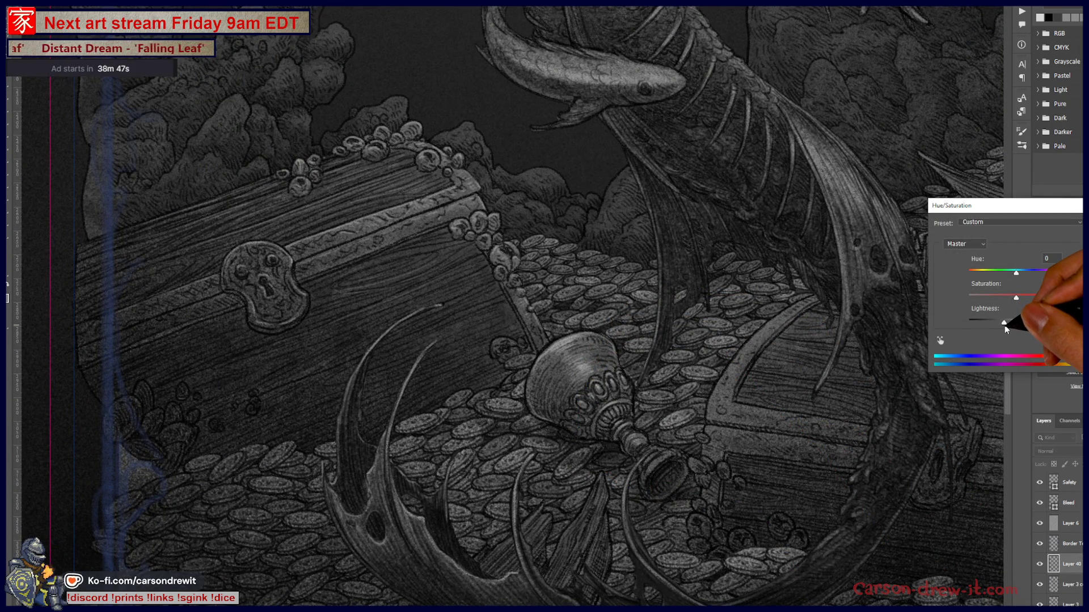
pyautogui.press('Return')
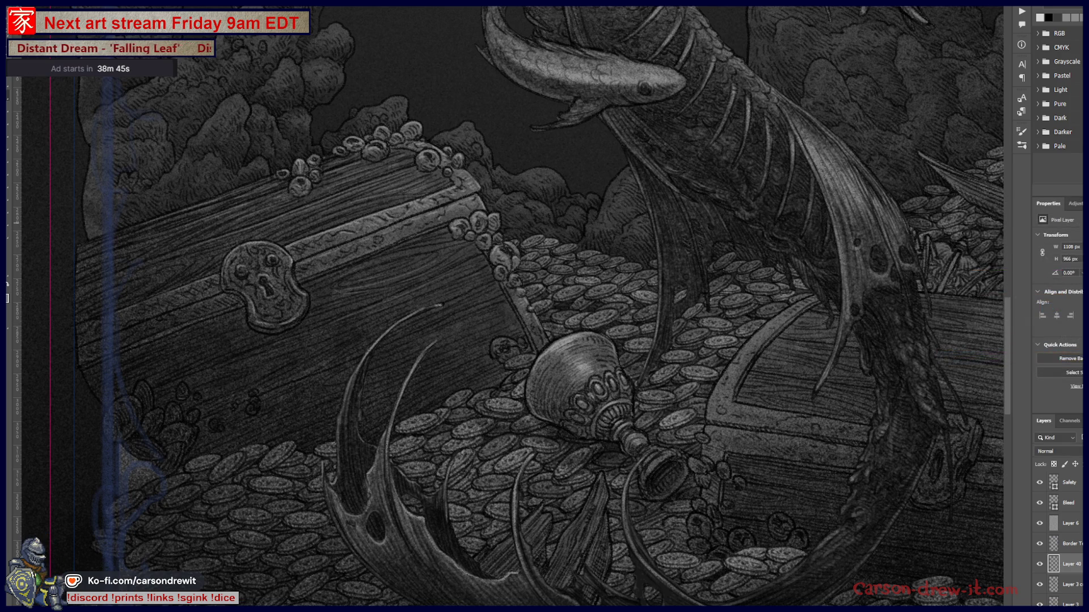
pyautogui.scroll(-2, 775, 290)
pyautogui.scroll(-1, 782, 294)
pyautogui.scroll(-2, 772, 365)
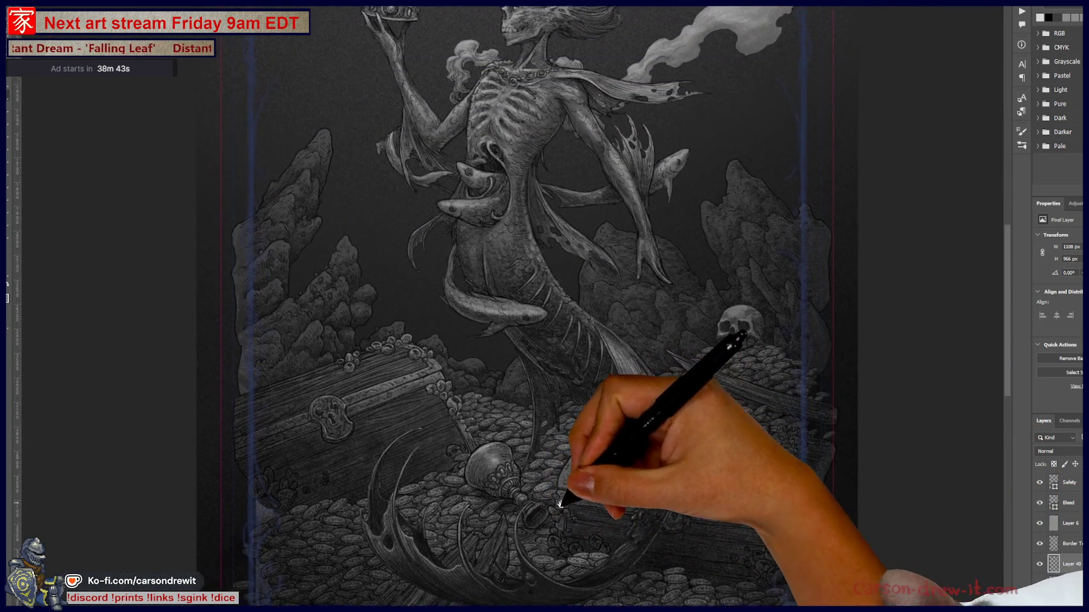
pyautogui.scroll(-1, 571, 498)
pyautogui.scroll(-1, 547, 522)
pyautogui.scroll(3, 553, 463)
pyautogui.keyDown('alt'); pyautogui.click(1040, 564); pyautogui.keyUp('alt')
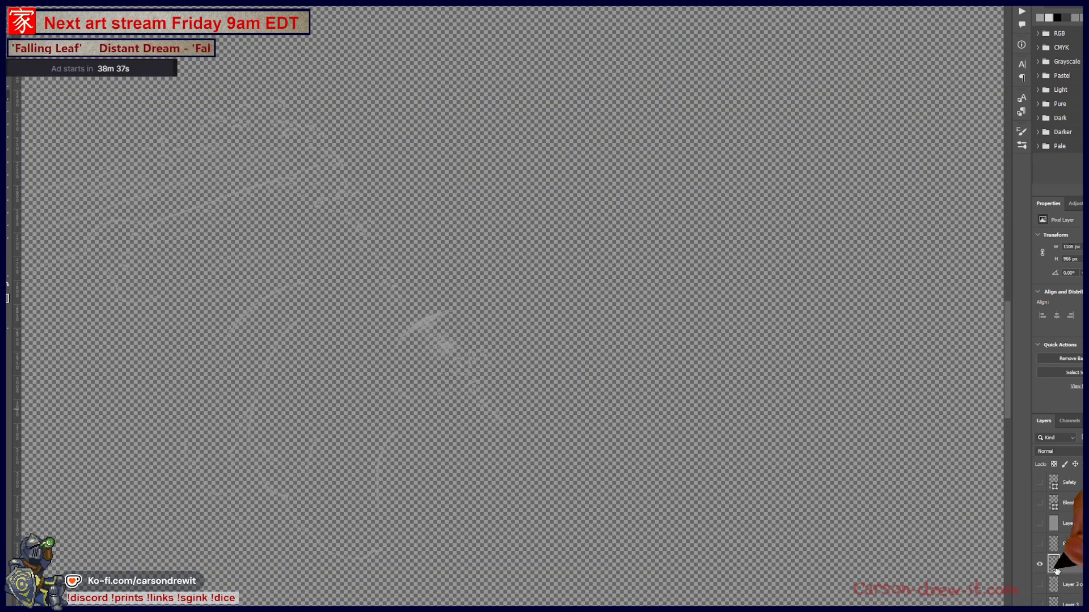
# - Show all artwork layers again around the highlight strokes
pyautogui.keyDown('alt'); pyautogui.click(1039, 564); pyautogui.keyUp('alt')
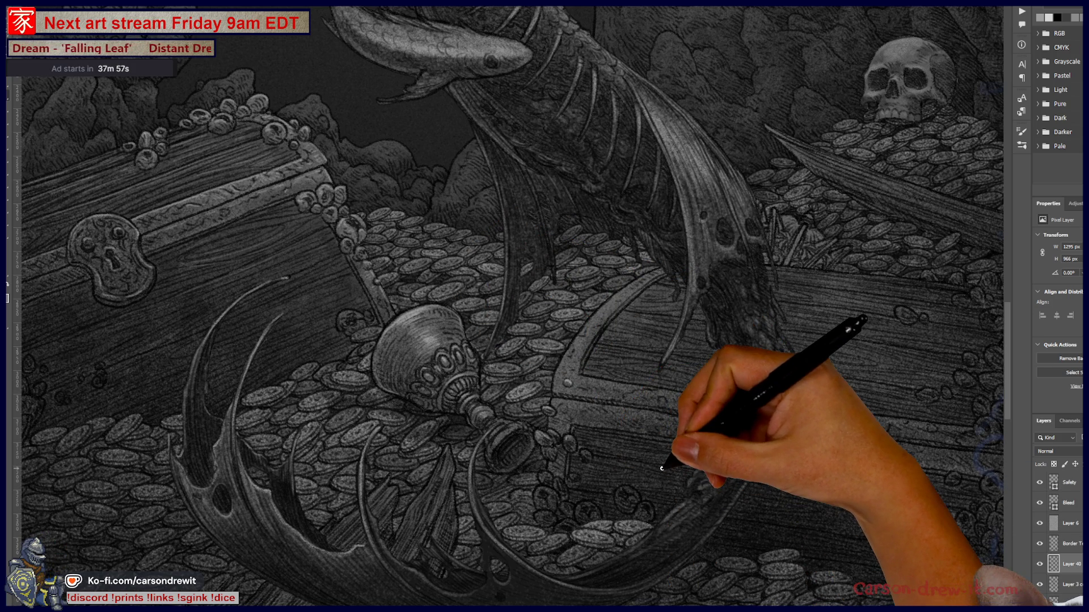
pyautogui.scroll(2, 662, 468)
pyautogui.scroll(2, 588, 428)
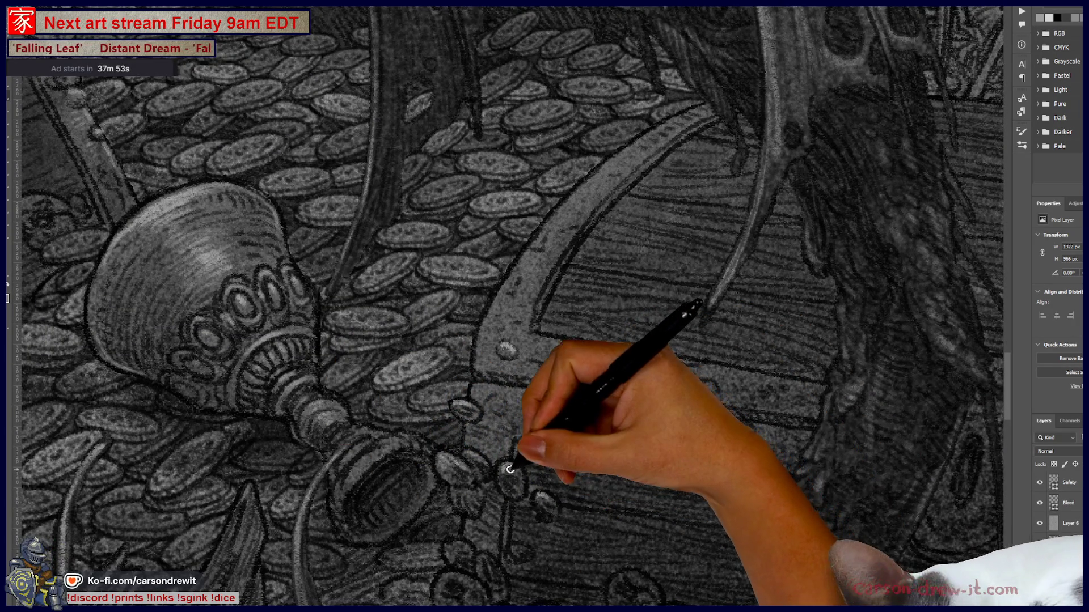
# - Highlight the coins beside the goblet and the lower edge of the chest lid
pyautogui.moveTo(539, 505); pyautogui.dragTo(543, 407)
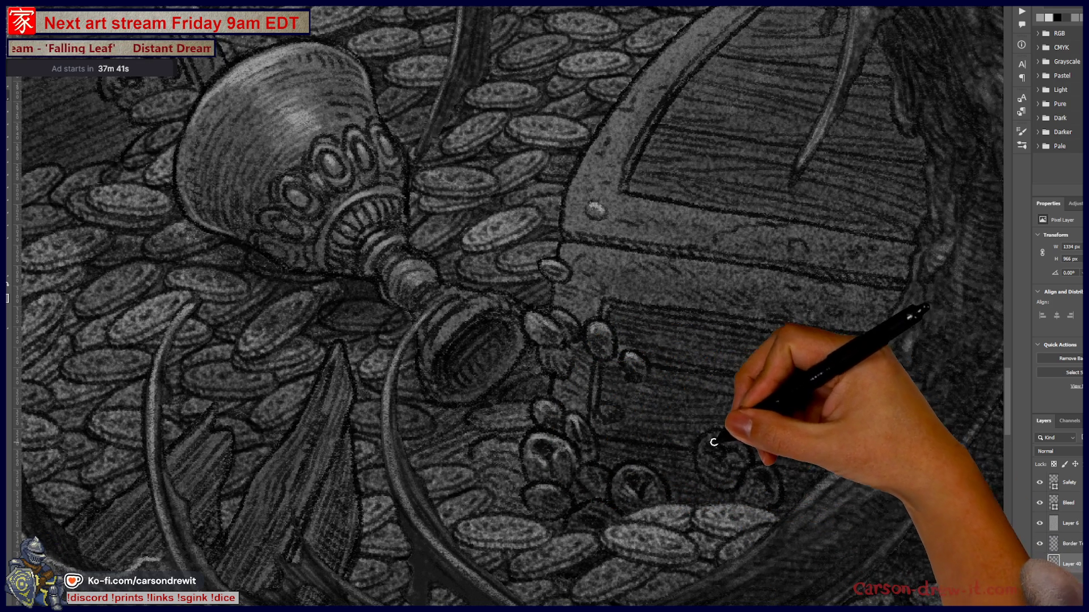
pyautogui.moveTo(644, 469); pyautogui.dragTo(672, 451)
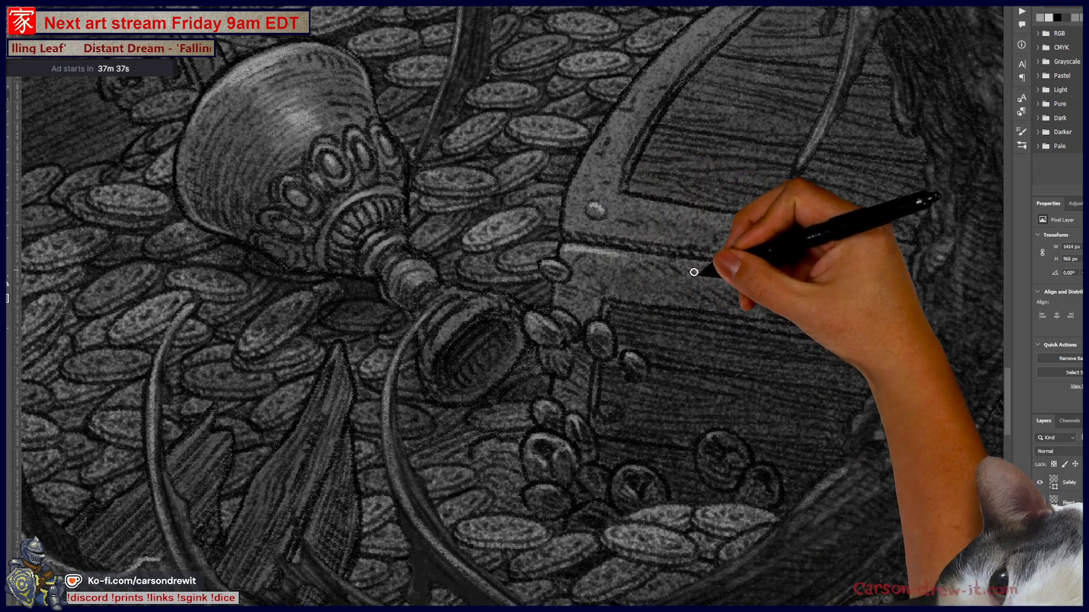
pyautogui.moveTo(591, 249); pyautogui.dragTo(436, 359)
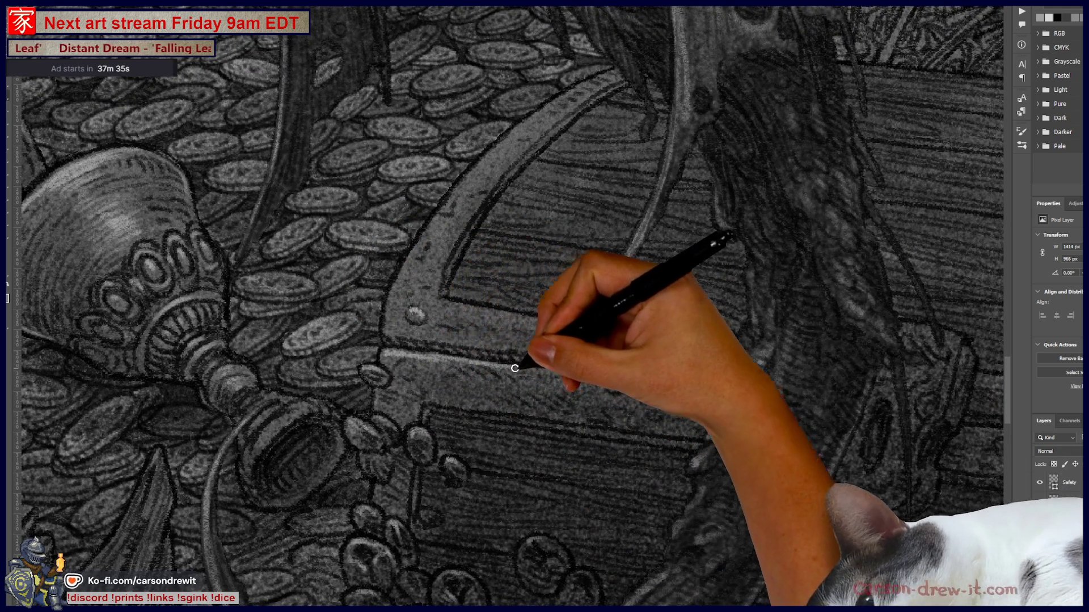
pyautogui.moveTo(637, 377)
pyautogui.mouseDown()
pyautogui.moveTo(420, 372)
pyautogui.moveTo(676, 393)
pyautogui.moveTo(763, 479)
pyautogui.moveTo(755, 536)
pyautogui.mouseUp()
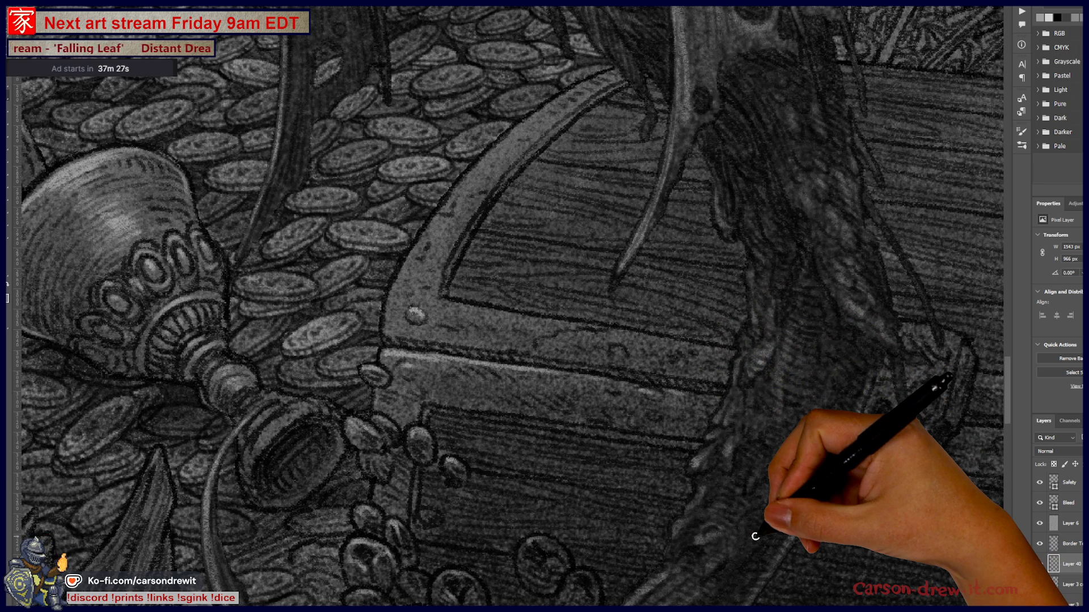
pyautogui.scroll(2, 754, 536)
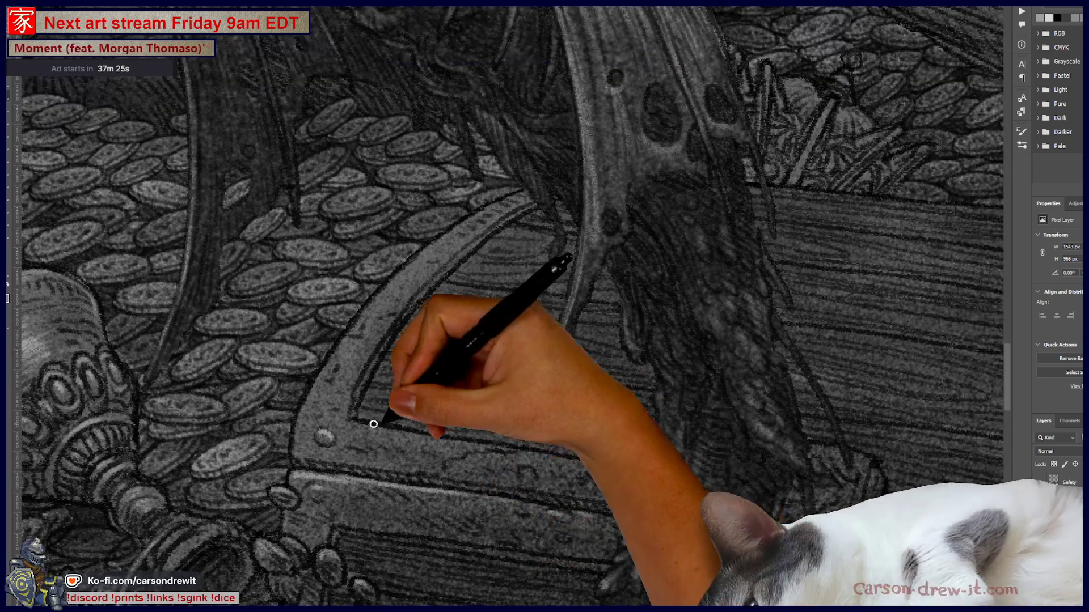
# - Brighten the curved chest lid edge with brush strokes running up toward the fin
pyautogui.moveTo(386, 432)
pyautogui.mouseDown()
pyautogui.moveTo(579, 454)
pyautogui.moveTo(473, 453)
pyautogui.moveTo(324, 323)
pyautogui.moveTo(393, 436)
pyautogui.moveTo(358, 377)
pyautogui.moveTo(445, 457)
pyautogui.moveTo(539, 486)
pyautogui.moveTo(347, 319)
pyautogui.moveTo(394, 395)
pyautogui.moveTo(505, 454)
pyautogui.mouseUp()
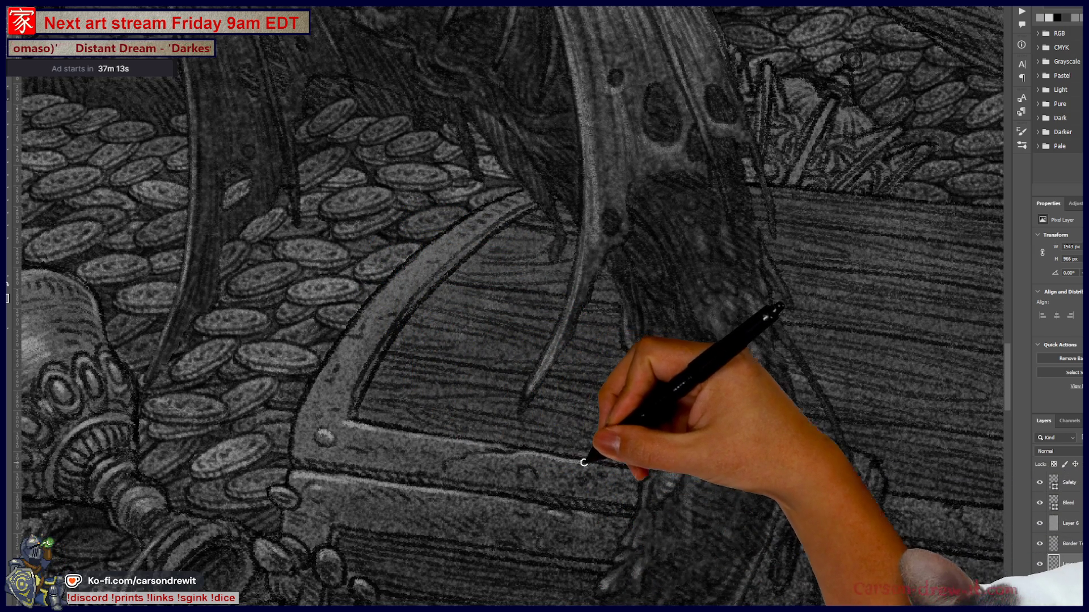
pyautogui.moveTo(668, 499); pyautogui.dragTo(590, 474)
pyautogui.moveTo(351, 413)
pyautogui.mouseDown()
pyautogui.moveTo(389, 476)
pyautogui.moveTo(440, 405)
pyautogui.mouseUp()
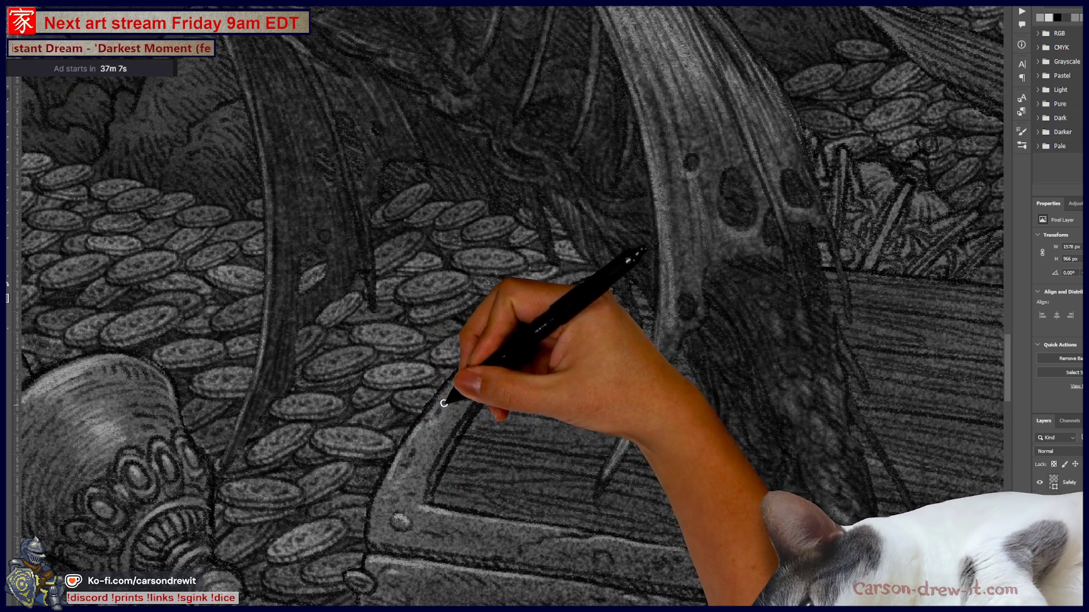
pyautogui.moveTo(441, 405)
pyautogui.mouseDown()
pyautogui.moveTo(586, 283)
pyautogui.moveTo(478, 364)
pyautogui.mouseUp()
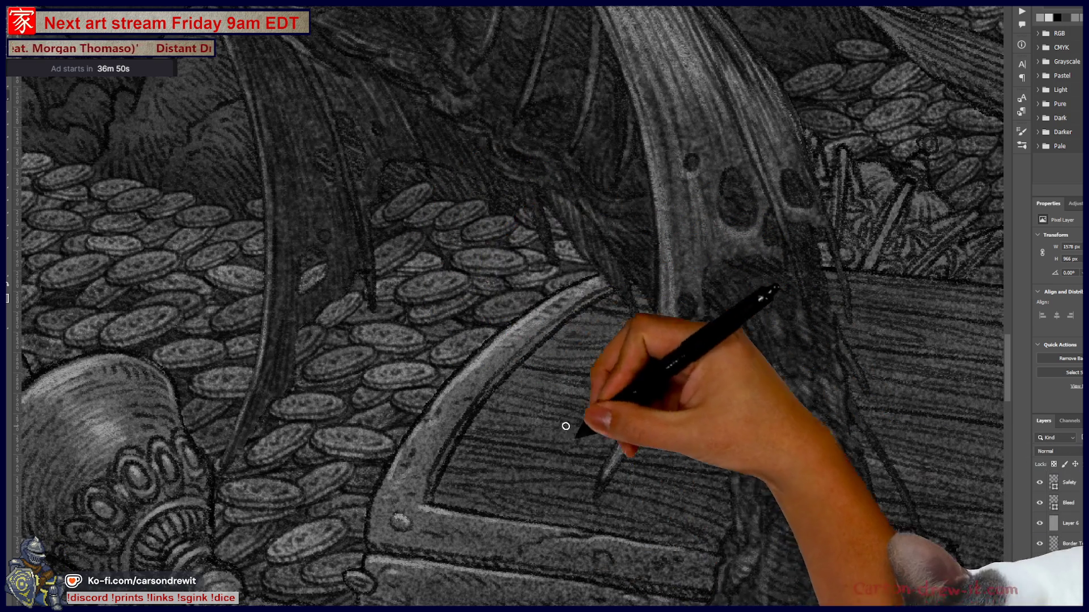
# - Highlight a few coin outlines below the chest's right side
pyautogui.moveTo(592, 509); pyautogui.dragTo(472, 475)
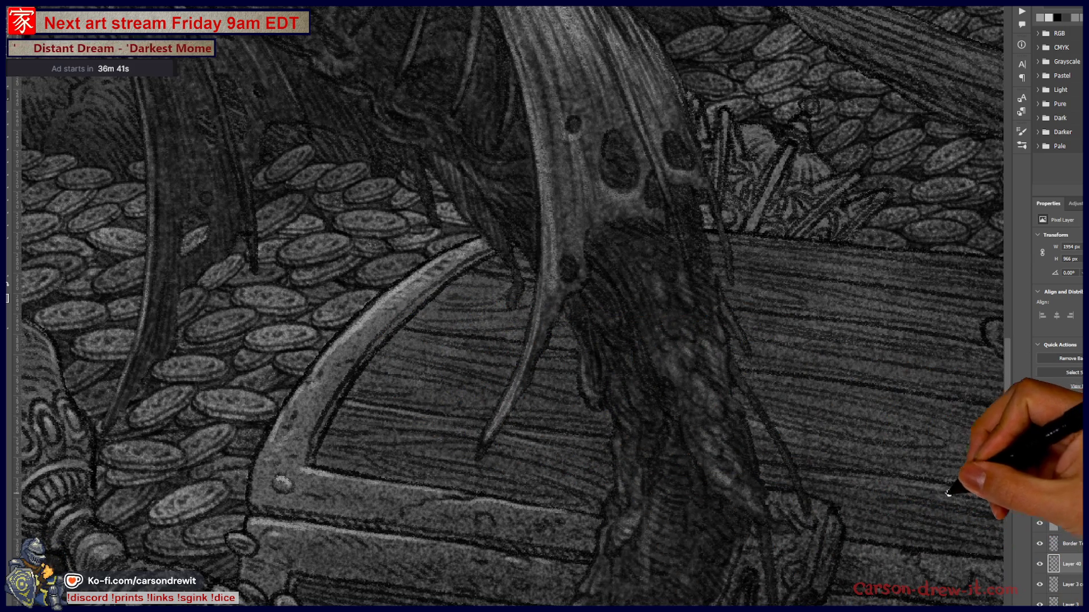
pyautogui.moveTo(983, 480); pyautogui.dragTo(587, 467)
pyautogui.moveTo(741, 485)
pyautogui.mouseDown()
pyautogui.moveTo(814, 486)
pyautogui.moveTo(825, 503)
pyautogui.mouseUp()
pyautogui.scroll(-3, 688, 502)
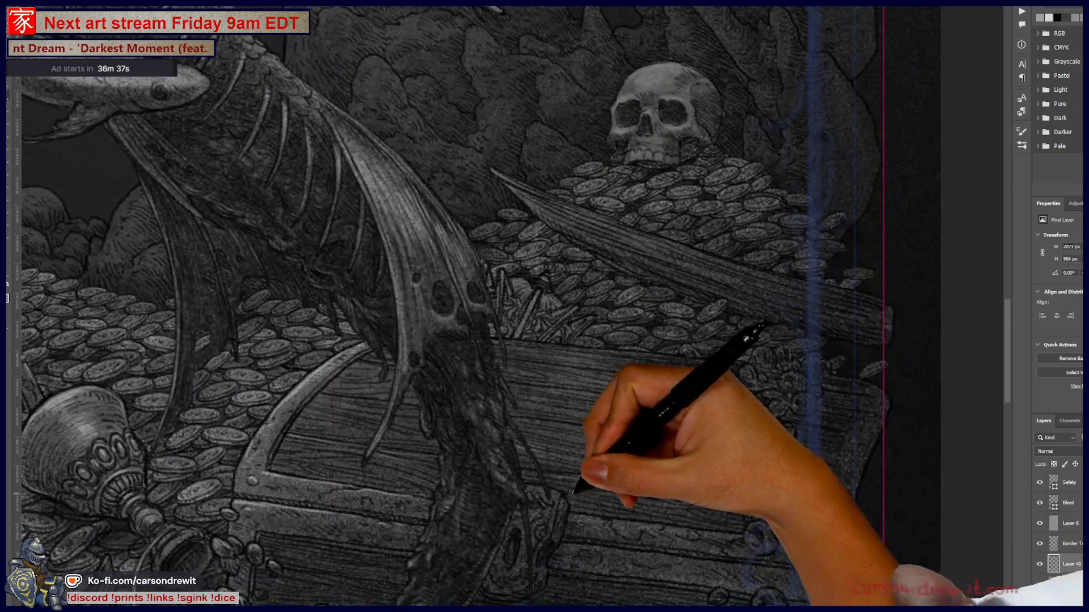
pyautogui.scroll(5, 510, 383)
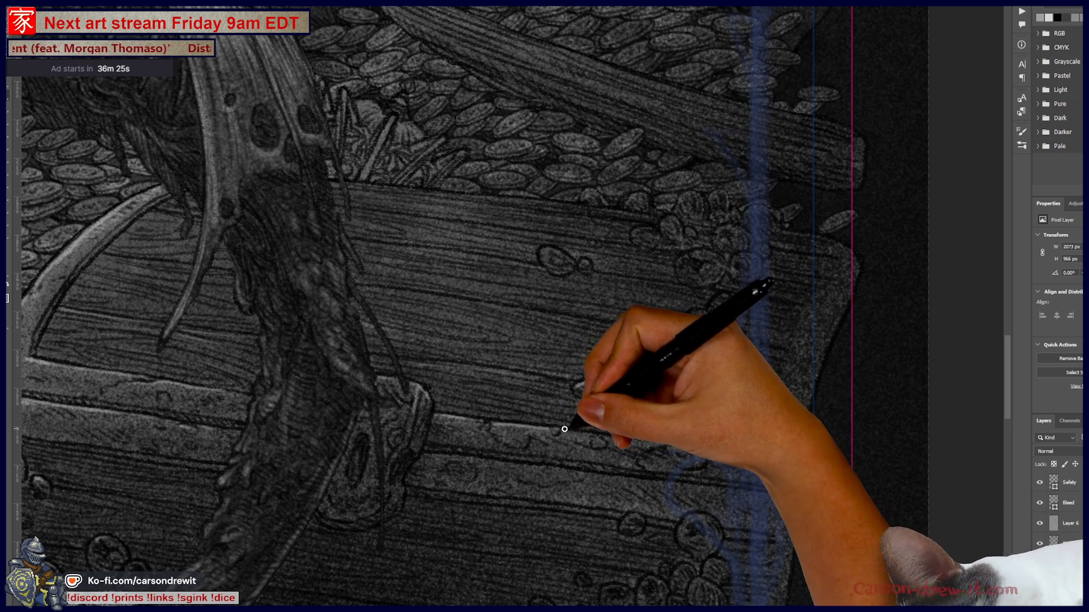
# - Paint light highlight lines along a chest plank edge and the lid edge of the right-hand chest
pyautogui.moveTo(590, 434); pyautogui.dragTo(683, 432)
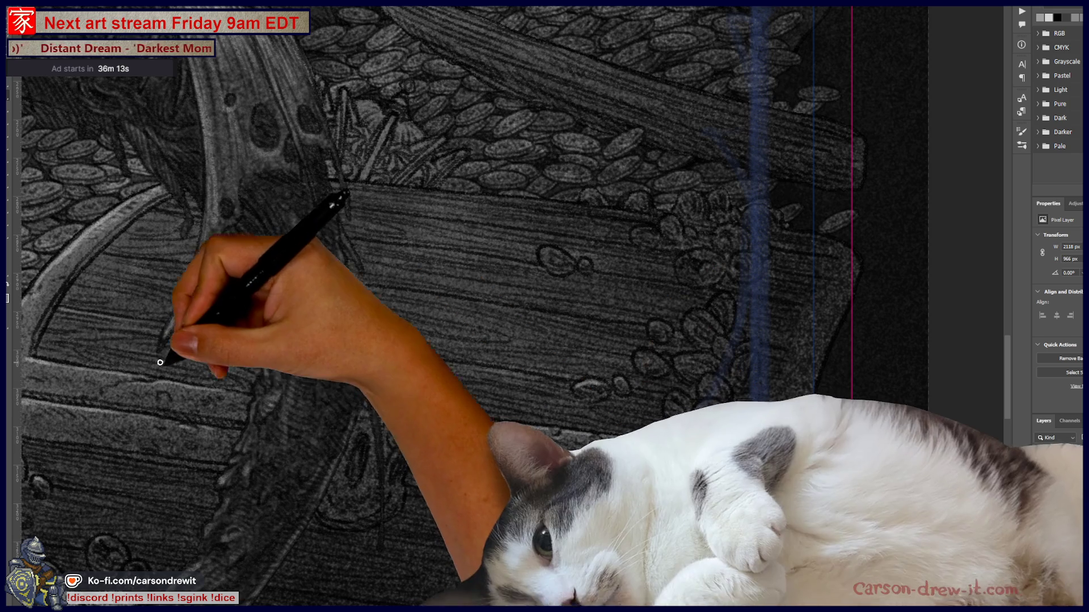
pyautogui.scroll(-2, 209, 392)
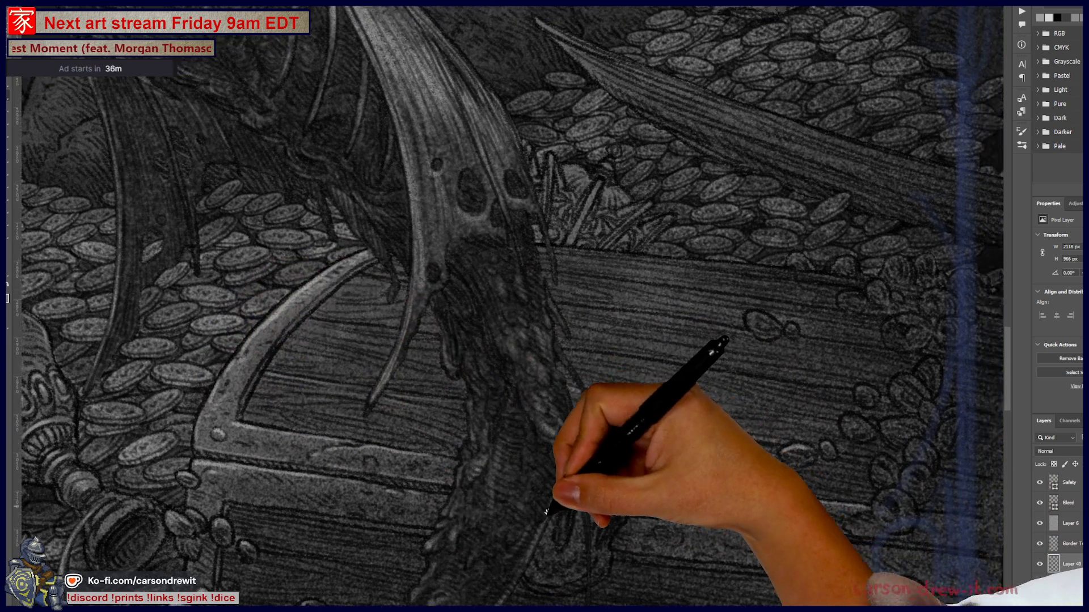
pyautogui.moveTo(564, 505); pyautogui.dragTo(505, 559)
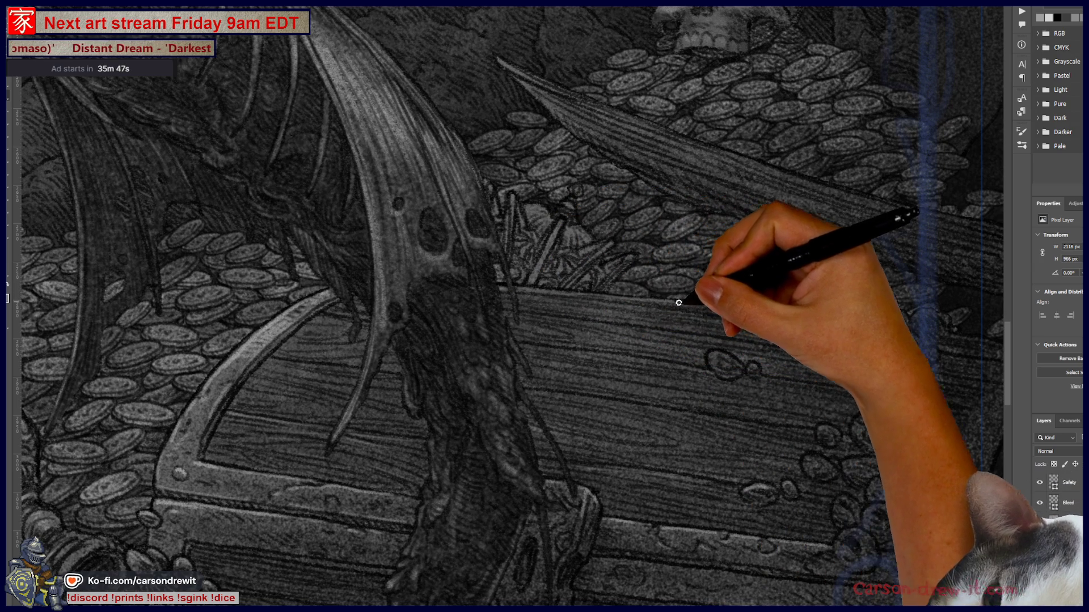
pyautogui.moveTo(560, 291); pyautogui.dragTo(810, 320)
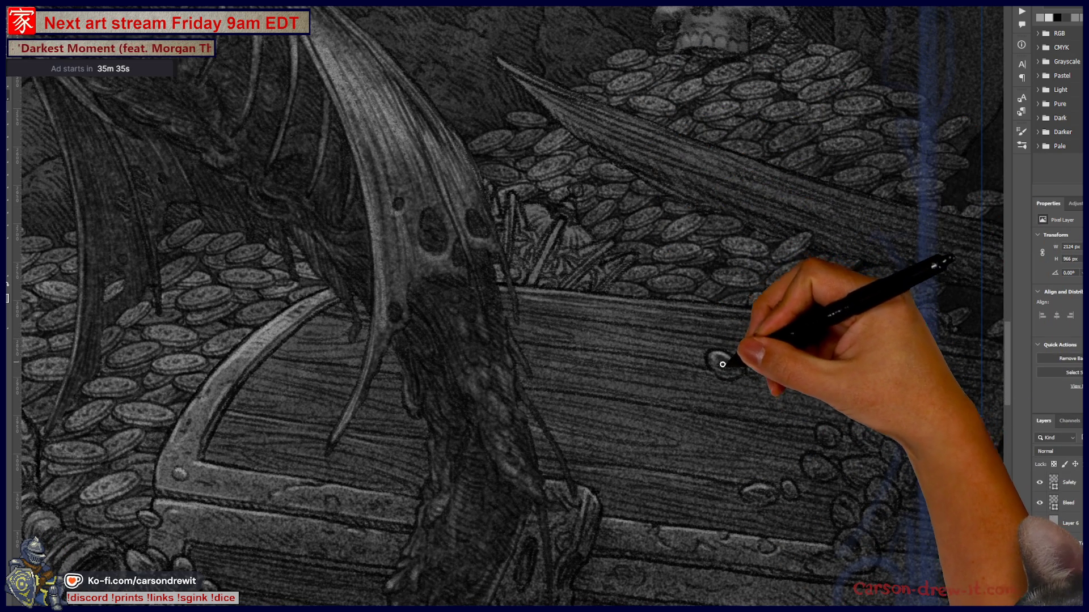
pyautogui.moveTo(782, 404); pyautogui.dragTo(583, 462)
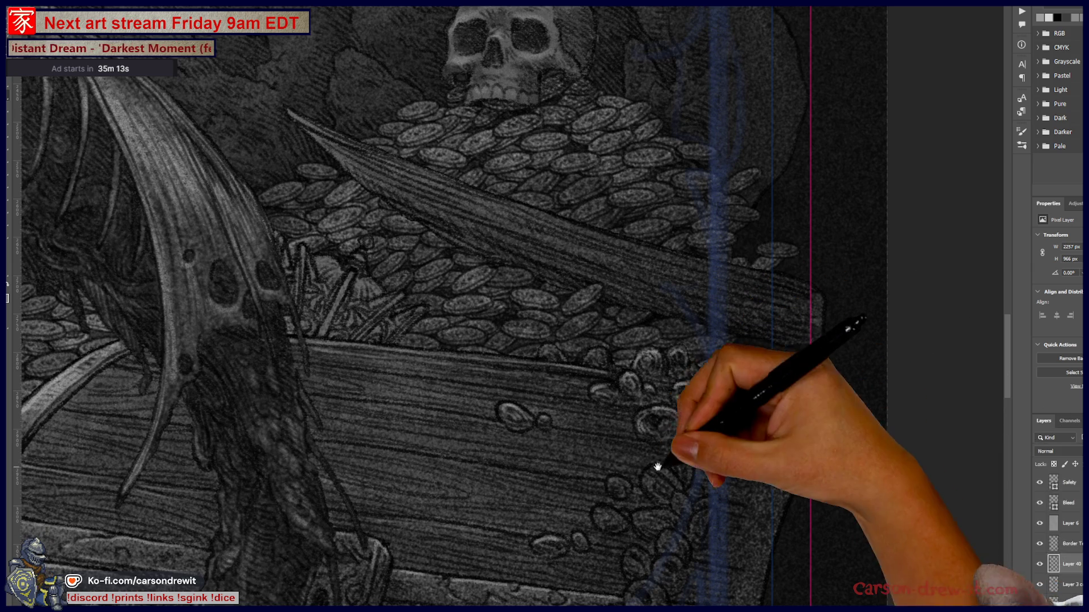
pyautogui.hotkey('ctrl', '+')
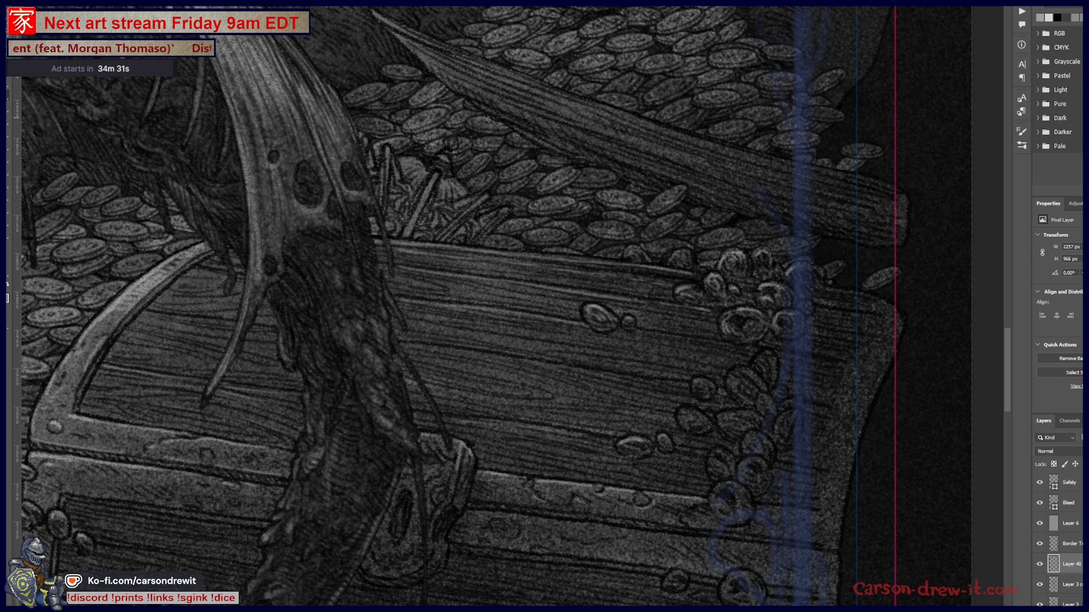
pyautogui.hotkey('alt', 'Tab')
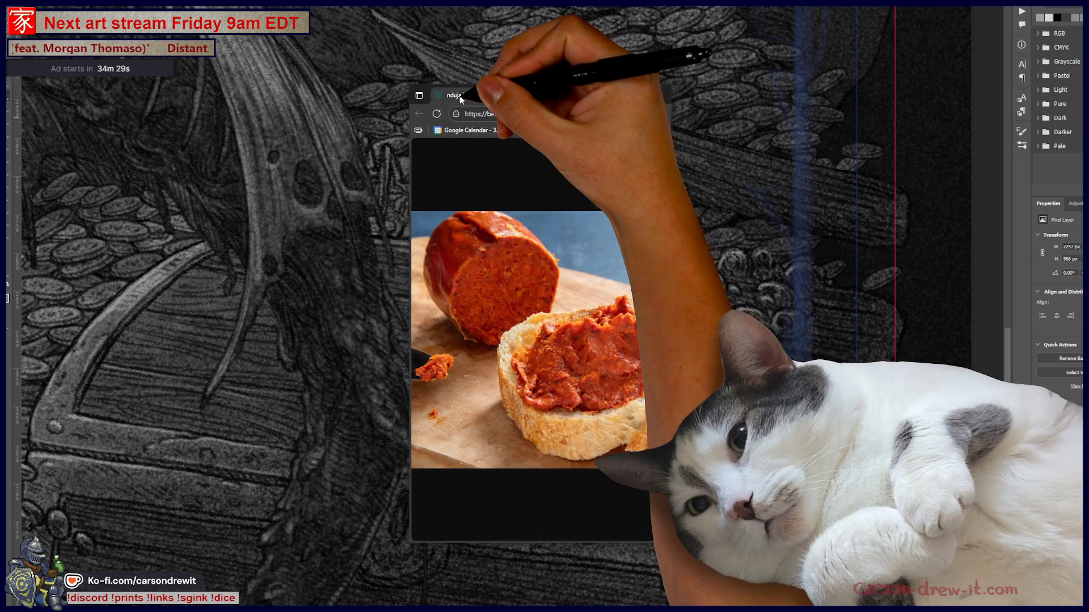
pyautogui.moveTo(671, 406); pyautogui.dragTo(934, 417)
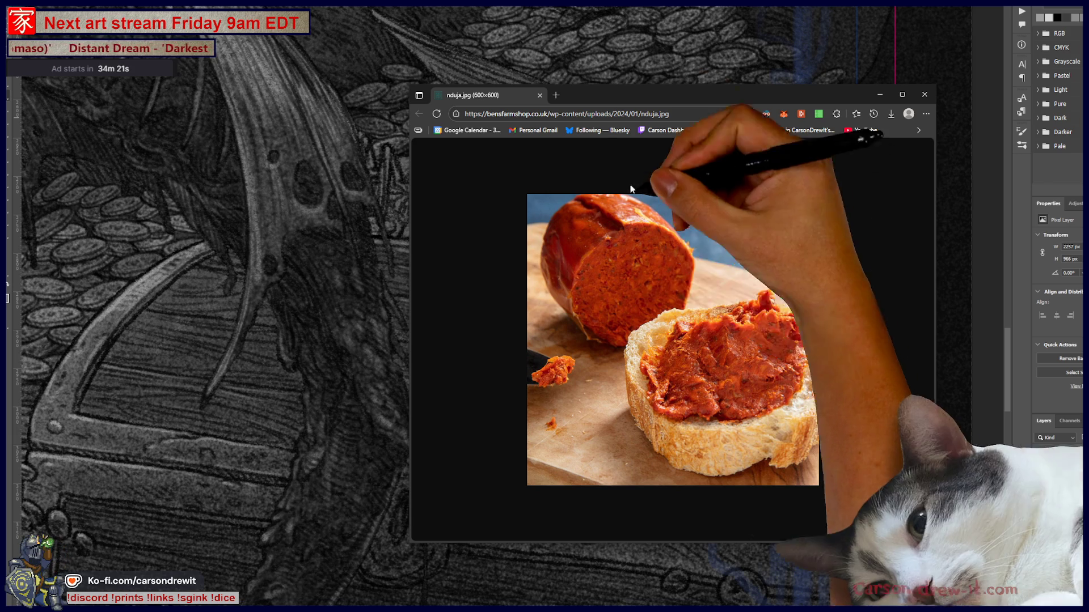
pyautogui.click(539, 95)
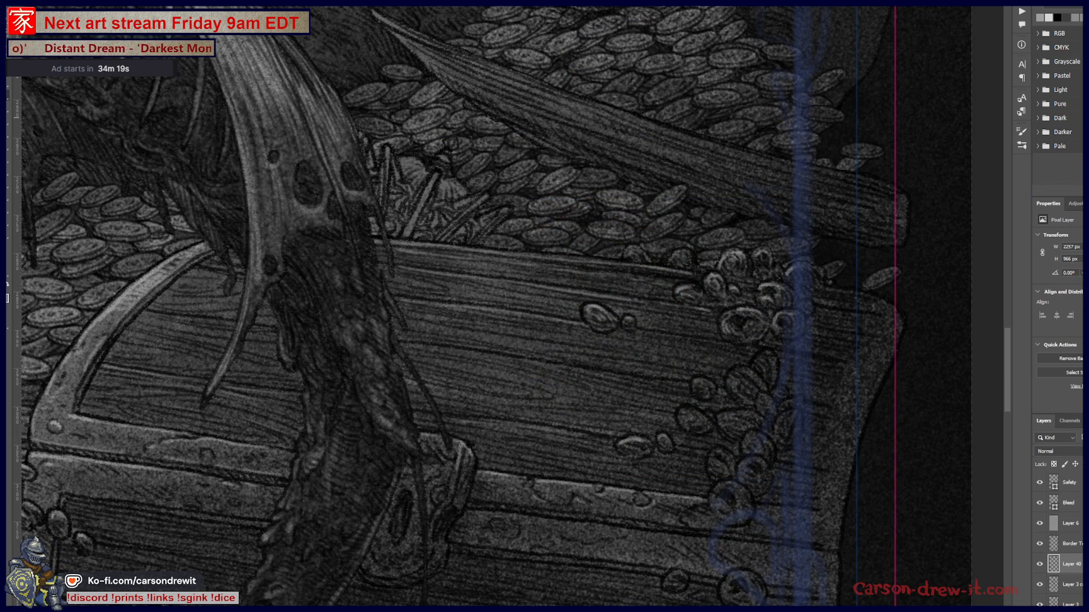
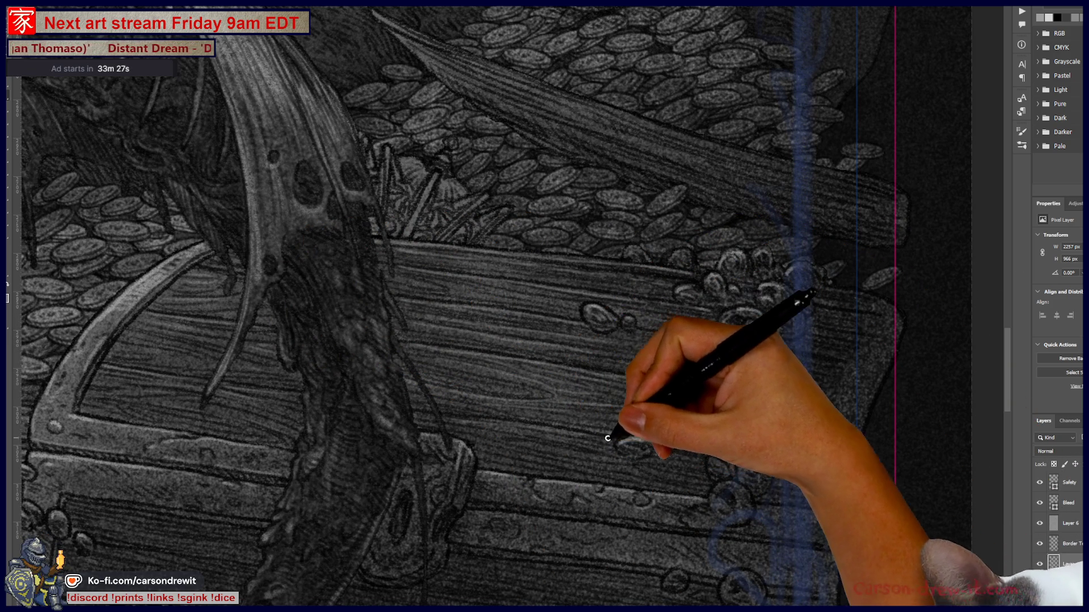
# - Frame the chest's right side and add small highlight strokes around the spilling coins
pyautogui.moveTo(716, 508); pyautogui.dragTo(701, 385)
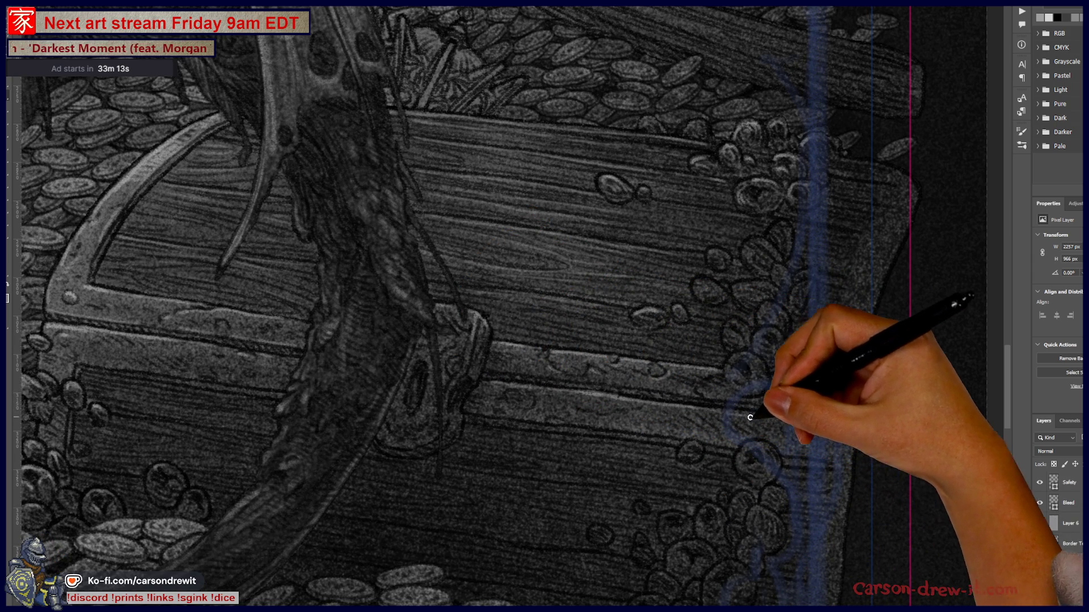
pyautogui.hotkey('ctrl', '-')
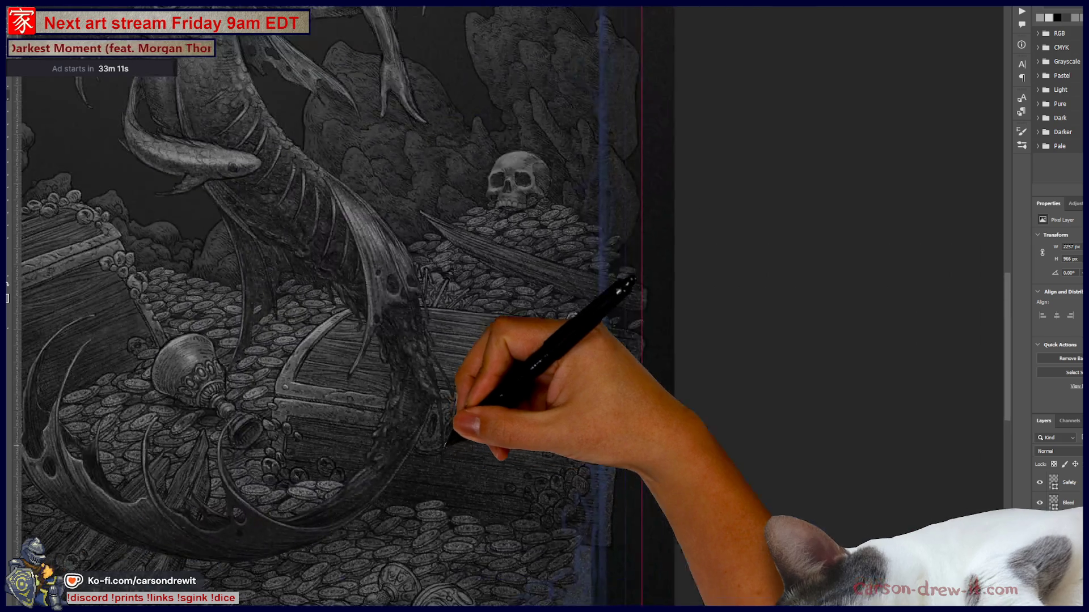
pyautogui.hotkey('ctrl', '-')
pyautogui.hotkey('ctrl', '-')
pyautogui.hotkey('ctrl', '+')
pyautogui.hotkey('ctrl', '+')
pyautogui.moveTo(544, 418); pyautogui.dragTo(510, 392)
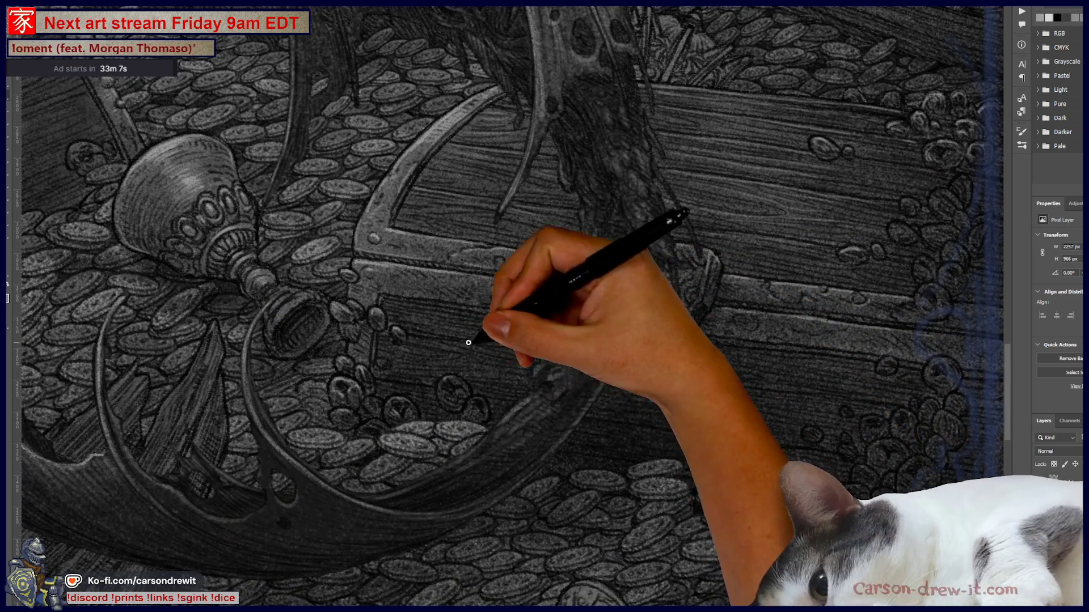
pyautogui.hotkey('ctrl', '+')
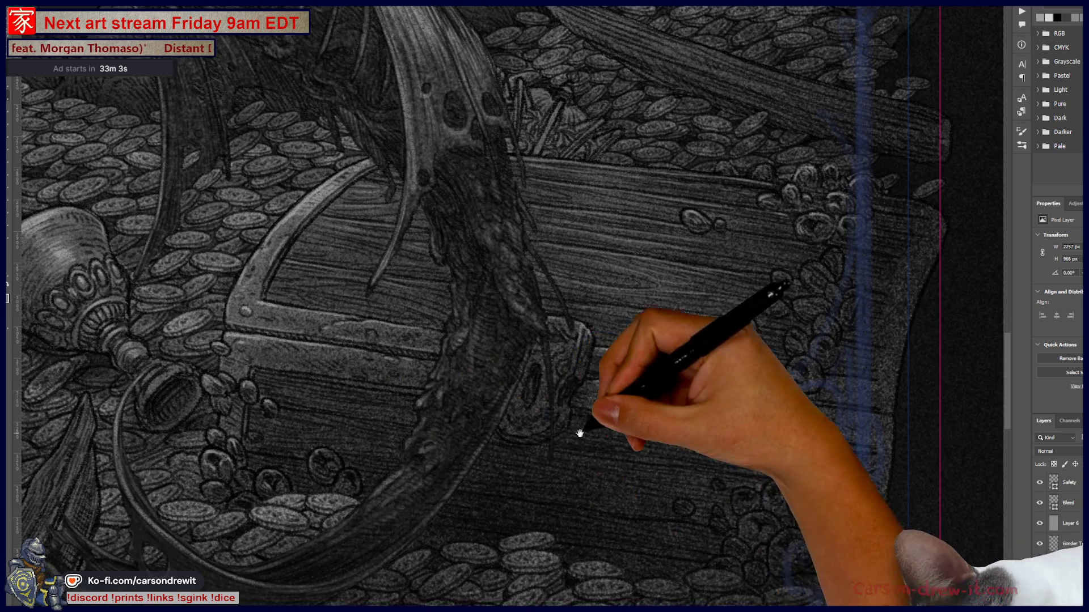
pyautogui.moveTo(573, 440); pyautogui.dragTo(511, 428)
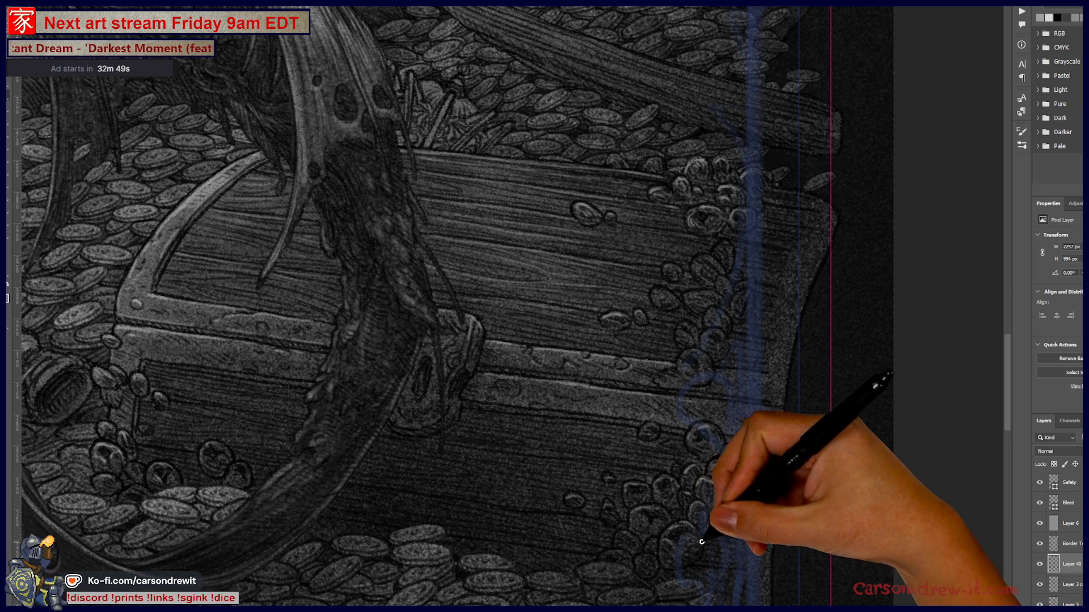
pyautogui.moveTo(644, 555)
pyautogui.mouseDown()
pyautogui.moveTo(654, 520)
pyautogui.moveTo(644, 529)
pyautogui.mouseUp()
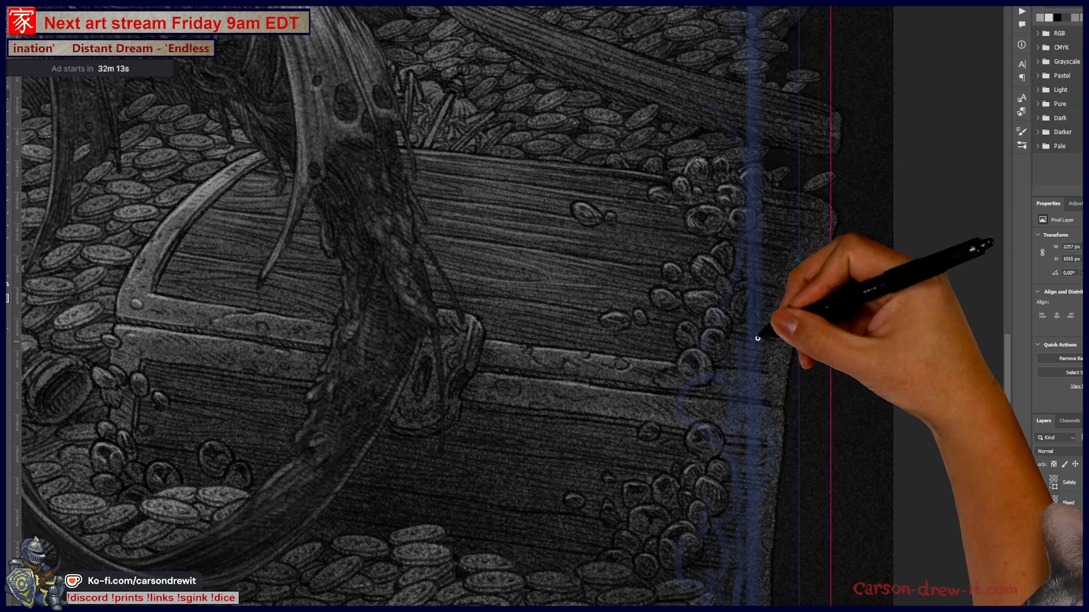
pyautogui.scroll(5, 764, 357)
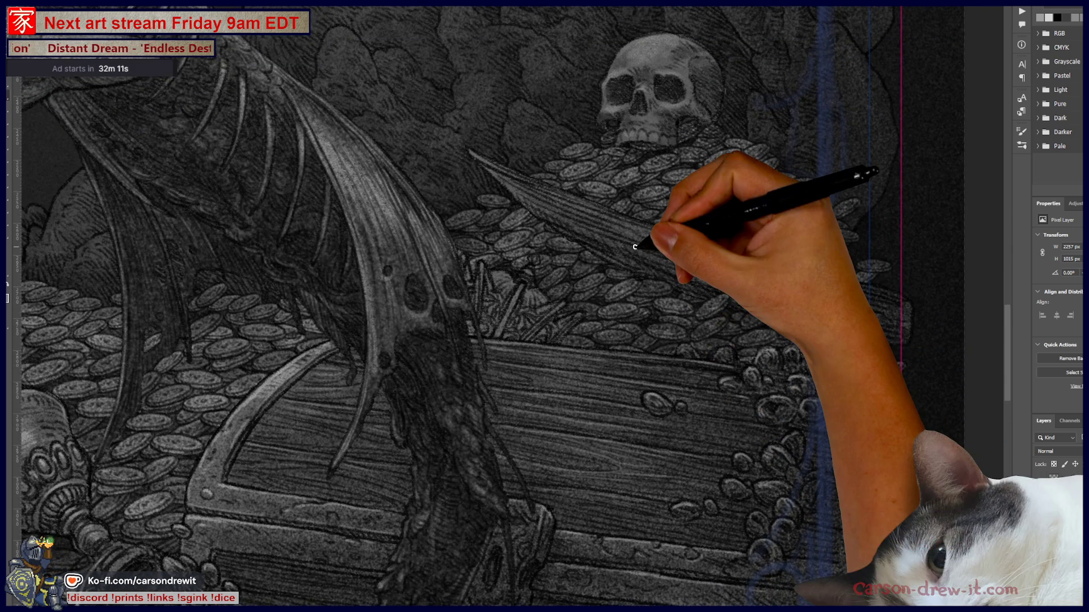
pyautogui.scroll(-5, 633, 247)
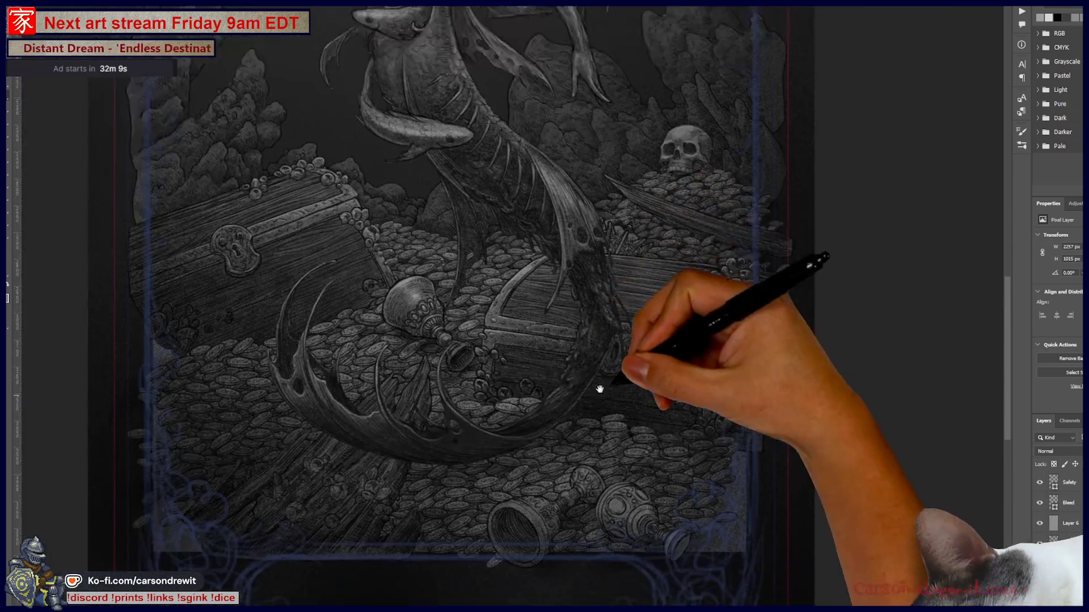
# - Paint highlights along the overturned goblet's rim, then zoom out to check the chest, skull and fish
pyautogui.moveTo(600, 384); pyautogui.dragTo(641, 379)
pyautogui.scroll(2, 656, 499)
pyautogui.scroll(2, 638, 523)
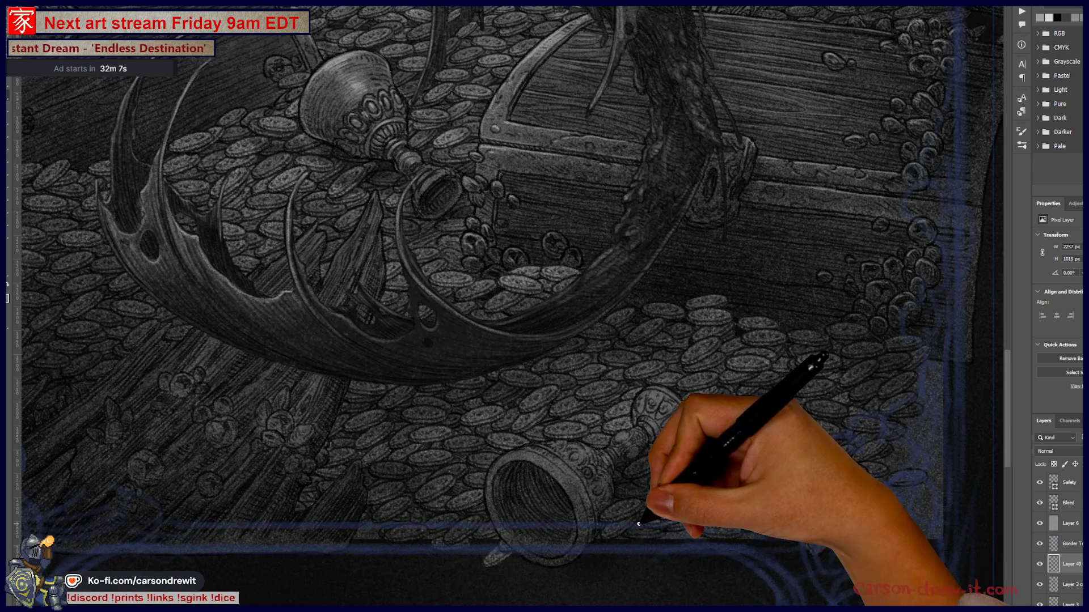
pyautogui.moveTo(638, 523); pyautogui.dragTo(533, 457)
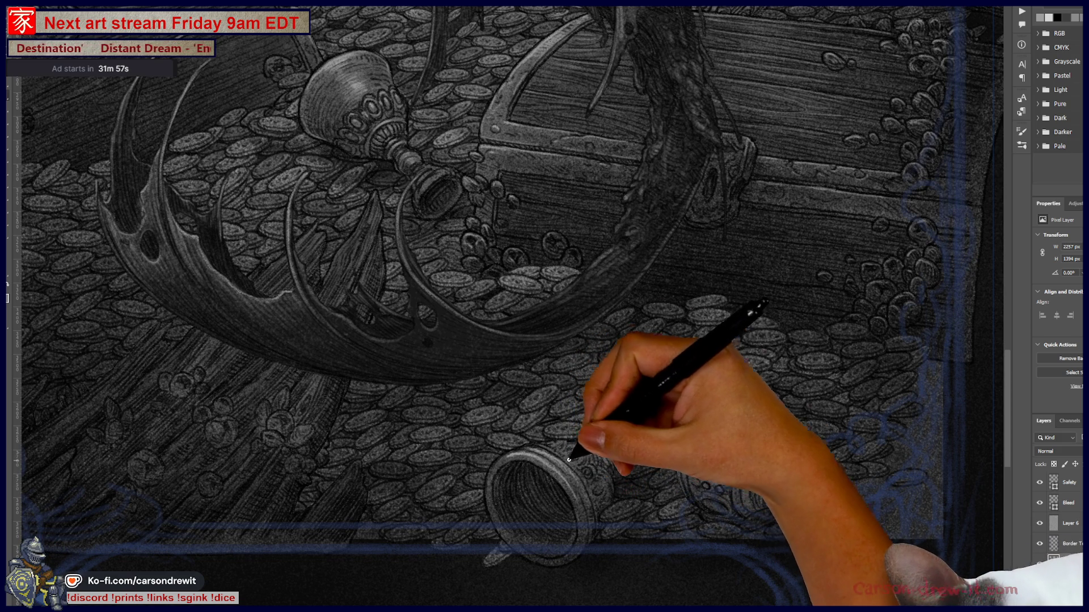
pyautogui.keyDown('alt'); pyautogui.scroll(-2, 585, 388); pyautogui.keyUp('alt')
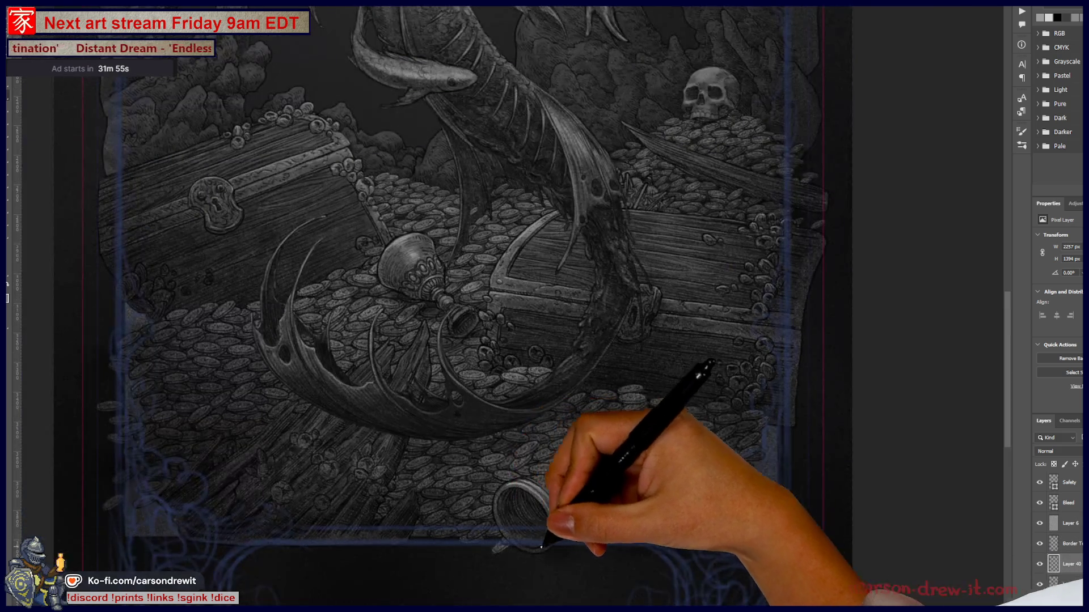
pyautogui.keyDown('alt'); pyautogui.scroll(-2, 663, 443); pyautogui.keyUp('alt')
pyautogui.keyDown('alt'); pyautogui.scroll(-2, 731, 458); pyautogui.keyUp('alt')
pyautogui.moveTo(730, 457); pyautogui.dragTo(683, 498)
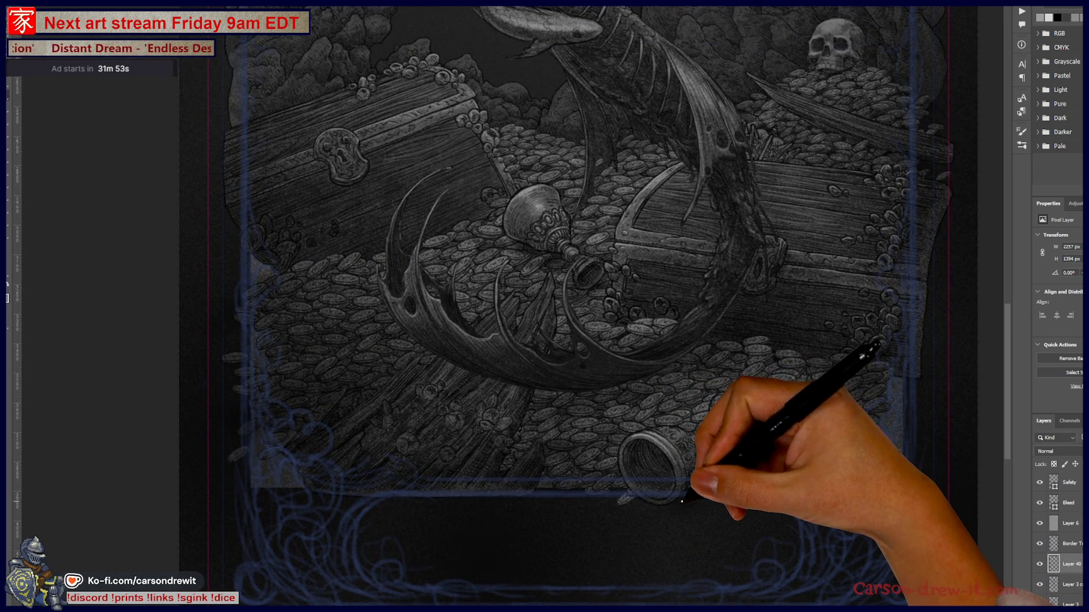
pyautogui.keyDown('alt'); pyautogui.scroll(-1, 681, 502); pyautogui.keyUp('alt')
pyautogui.keyDown('alt'); pyautogui.scroll(2, 679, 520); pyautogui.keyUp('alt')
pyautogui.keyDown('alt'); pyautogui.scroll(2, 675, 485); pyautogui.keyUp('alt')
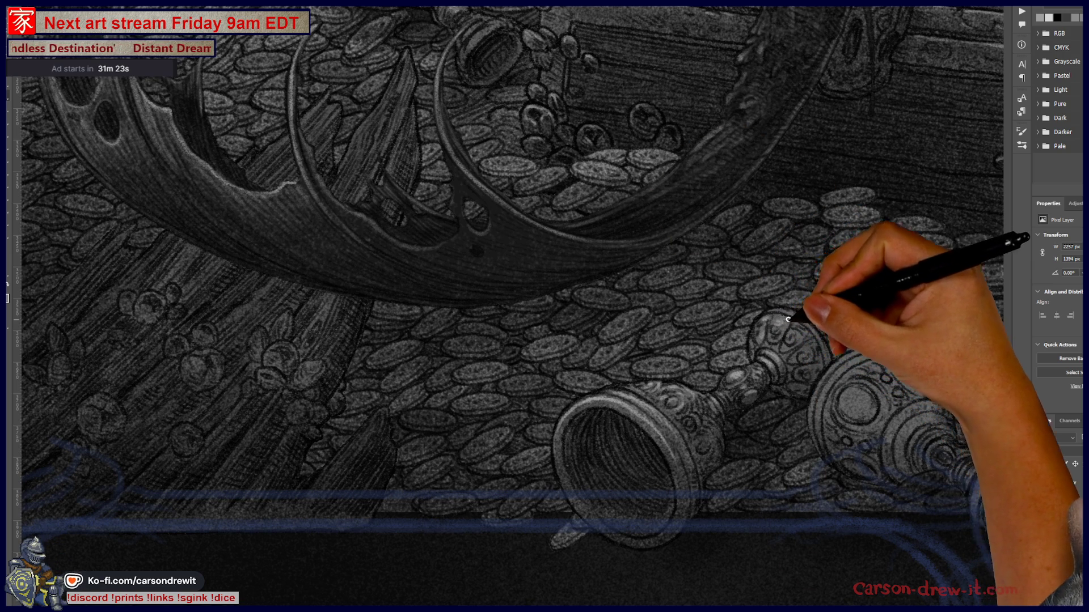
pyautogui.press('ctrl')
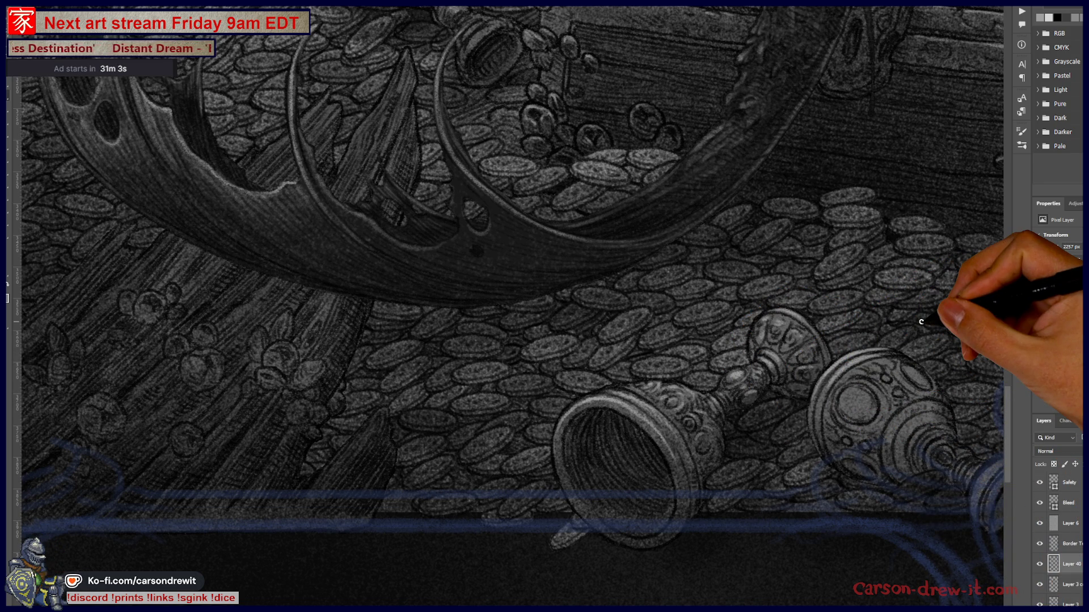
pyautogui.keyDown('alt'); pyautogui.scroll(-5, 920, 322); pyautogui.keyUp('alt')
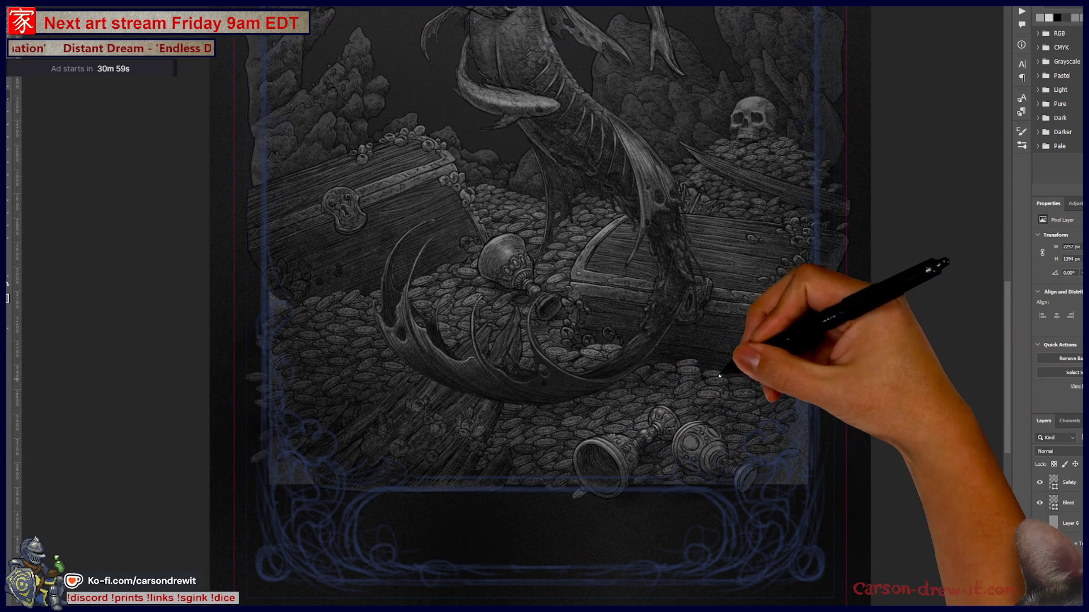
pyautogui.keyDown('alt'); pyautogui.scroll(2, 519, 204); pyautogui.keyUp('alt')
pyautogui.keyDown('alt'); pyautogui.scroll(3, 489, 256); pyautogui.keyUp('alt')
pyautogui.keyDown('alt'); pyautogui.scroll(3, 493, 281); pyautogui.keyUp('alt')
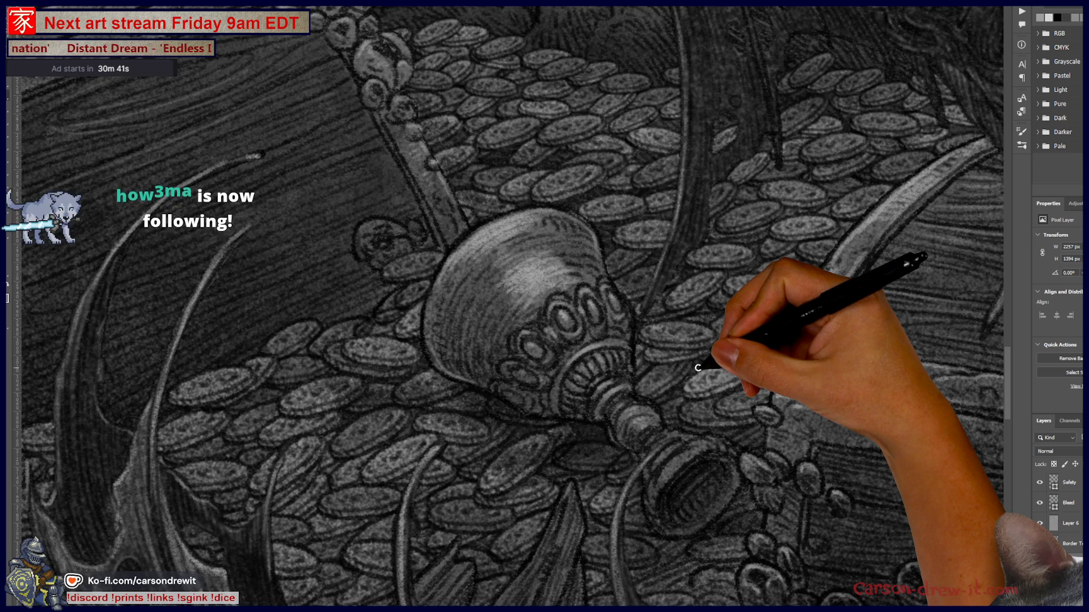
pyautogui.hotkey('ctrl', '-')
pyautogui.hotkey('ctrl', '-')
pyautogui.hotkey('ctrl', '-')
pyautogui.hotkey('ctrl', '-')
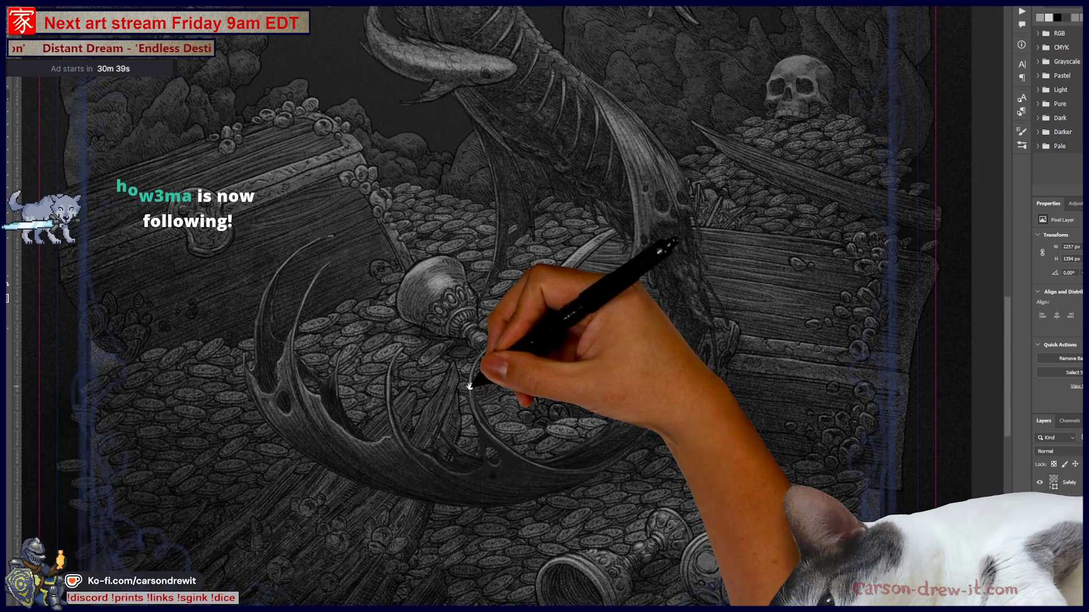
pyautogui.hotkey('ctrl', '-')
pyautogui.hotkey('ctrl', '-')
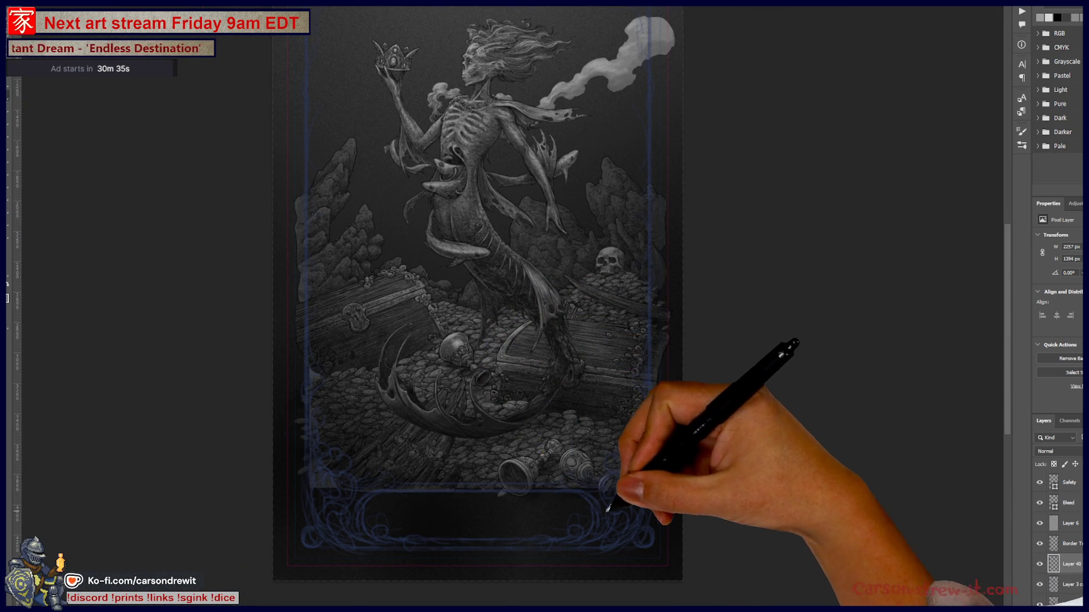
pyautogui.hotkey('ctrl', '+')
pyautogui.hotkey('ctrl', '+')
pyautogui.hotkey('ctrl', '+')
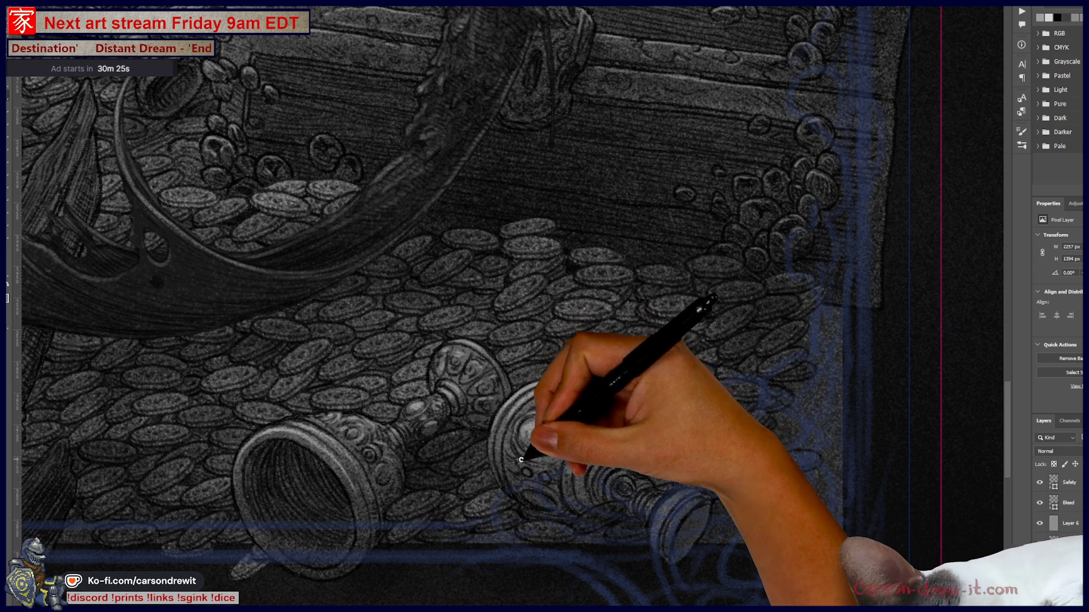
# - Brighten the second chalice's round body with a white highlight and review the treasure scene
pyautogui.moveTo(515, 430); pyautogui.dragTo(555, 451)
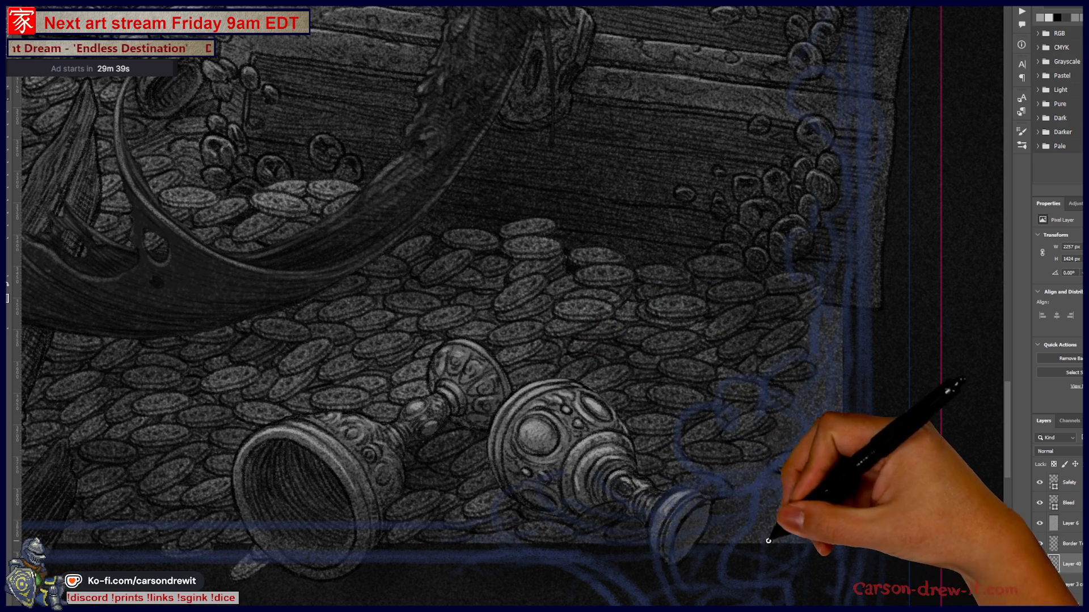
pyautogui.moveTo(789, 316); pyautogui.dragTo(706, 518)
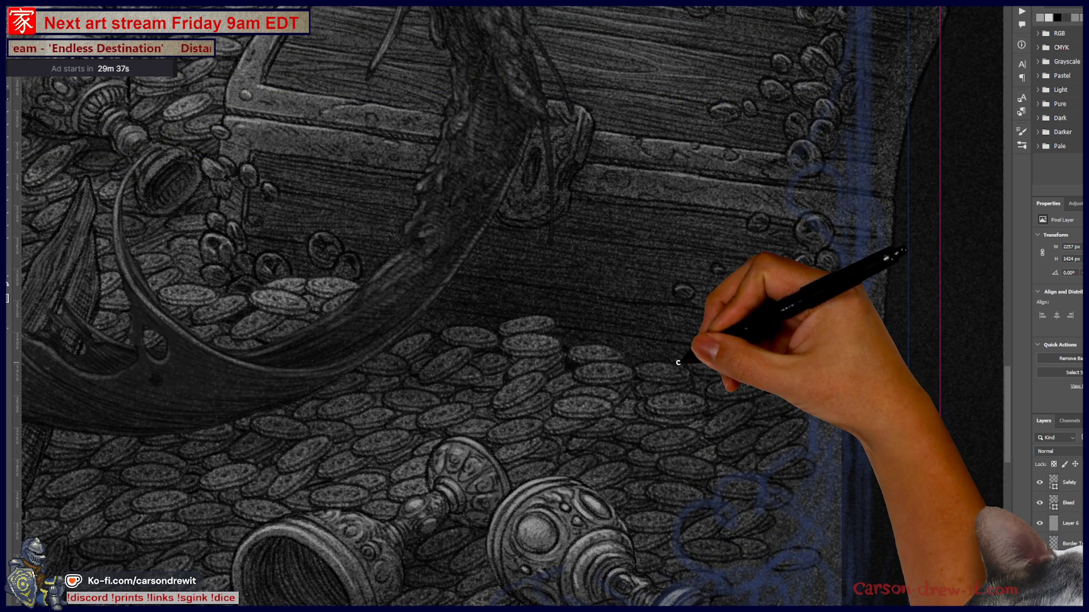
pyautogui.moveTo(612, 309)
pyautogui.mouseDown()
pyautogui.moveTo(603, 479)
pyautogui.moveTo(651, 511)
pyautogui.mouseUp()
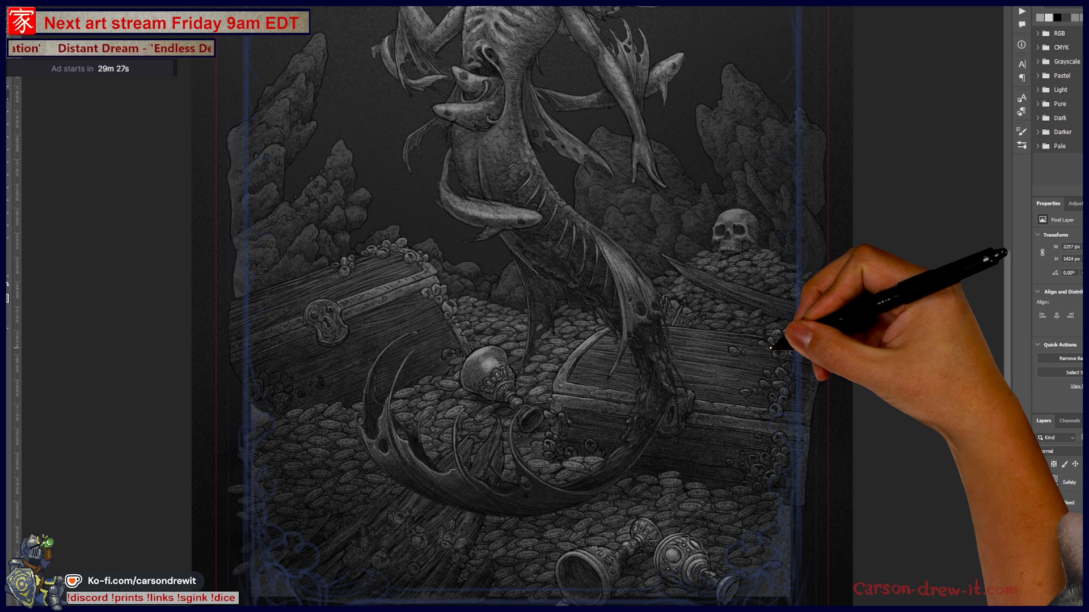
pyautogui.moveTo(773, 344); pyautogui.dragTo(616, 284)
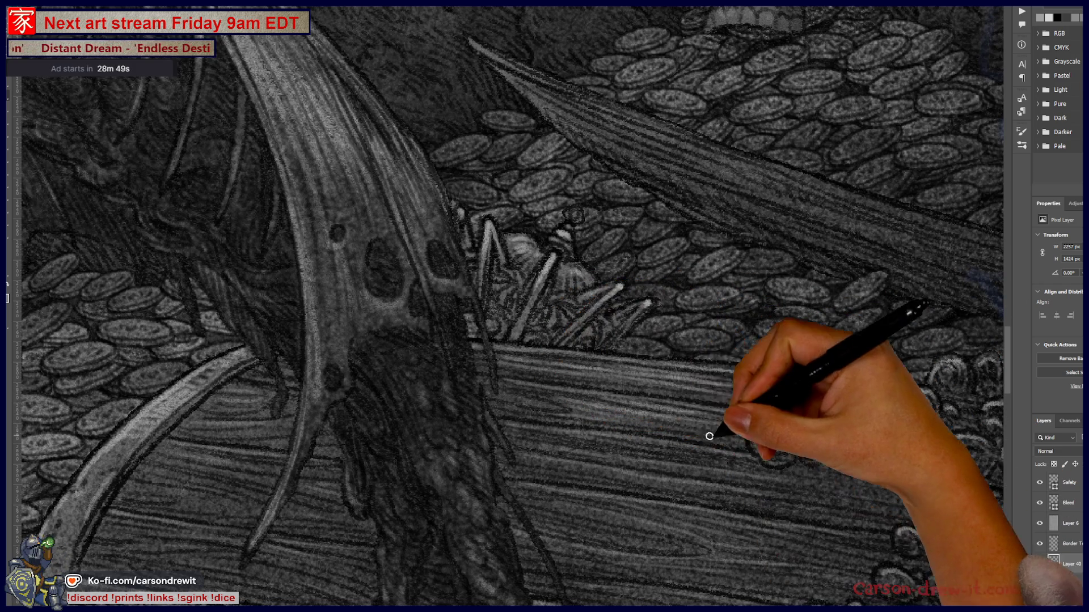
pyautogui.scroll(-5, 787, 511)
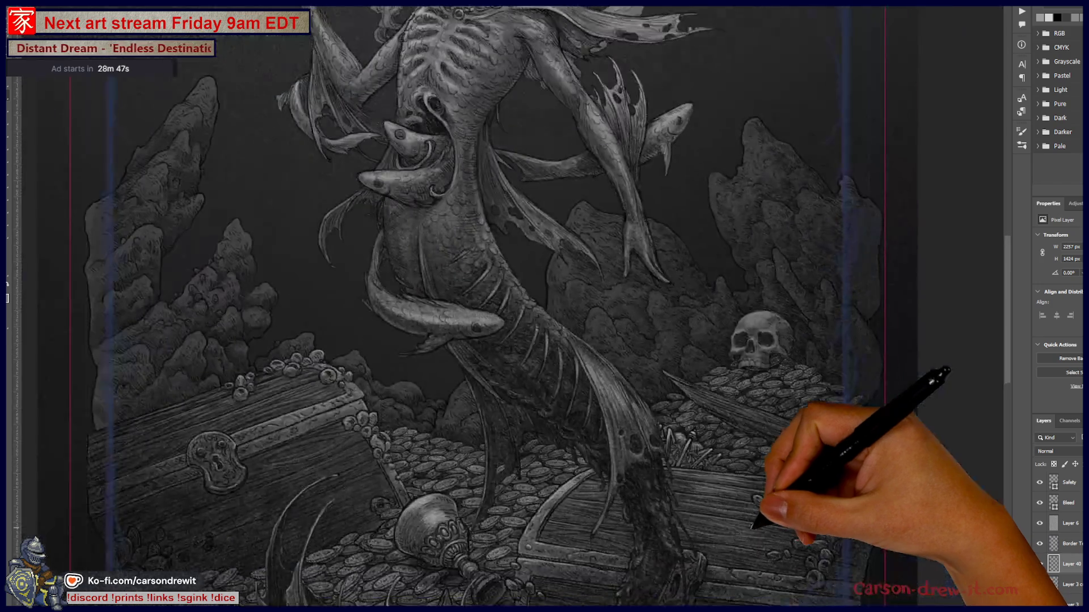
# - Shift the view across the mermaid illustration without changing the artwork
pyautogui.moveTo(747, 555); pyautogui.dragTo(631, 486)
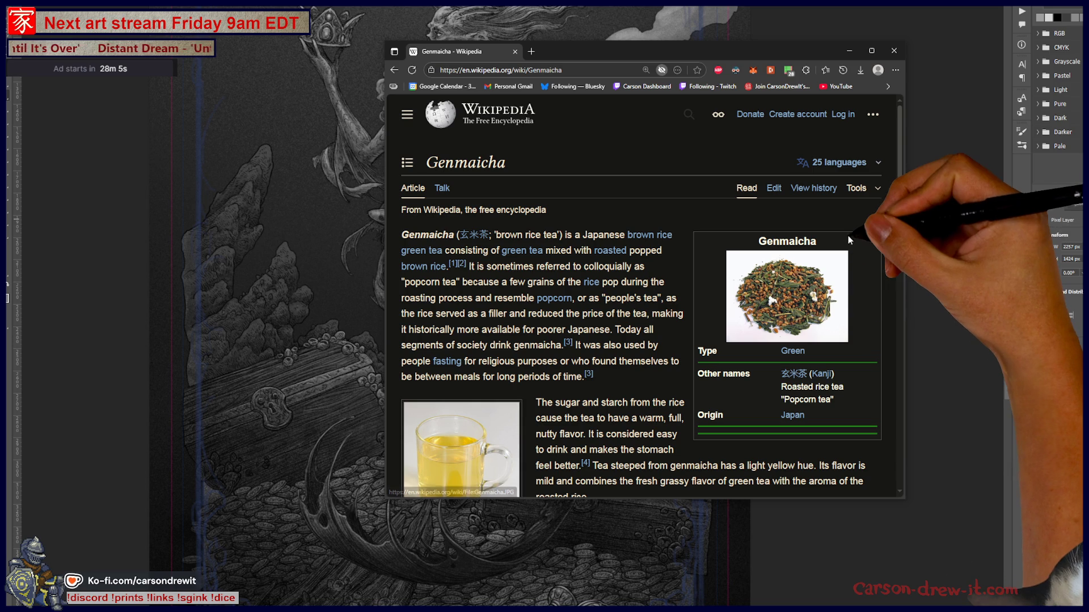
pyautogui.scroll(-2, 848, 243)
pyautogui.scroll(-2, 847, 243)
pyautogui.scroll(3, 848, 243)
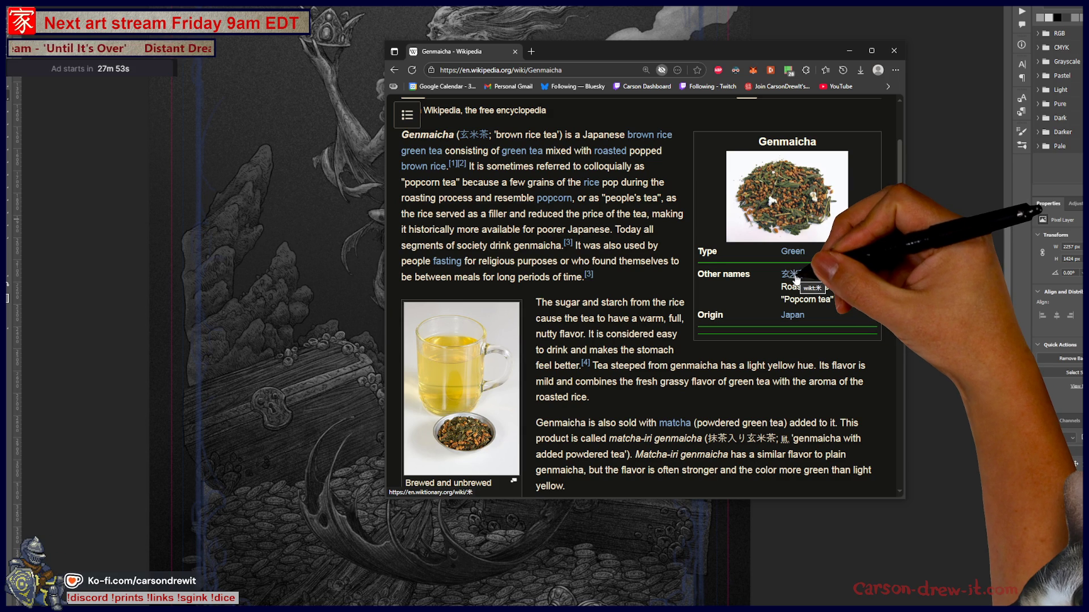
# - From the Genmaicha article, open the Wiktionary entries for 米 and then 玄
pyautogui.click(796, 282)
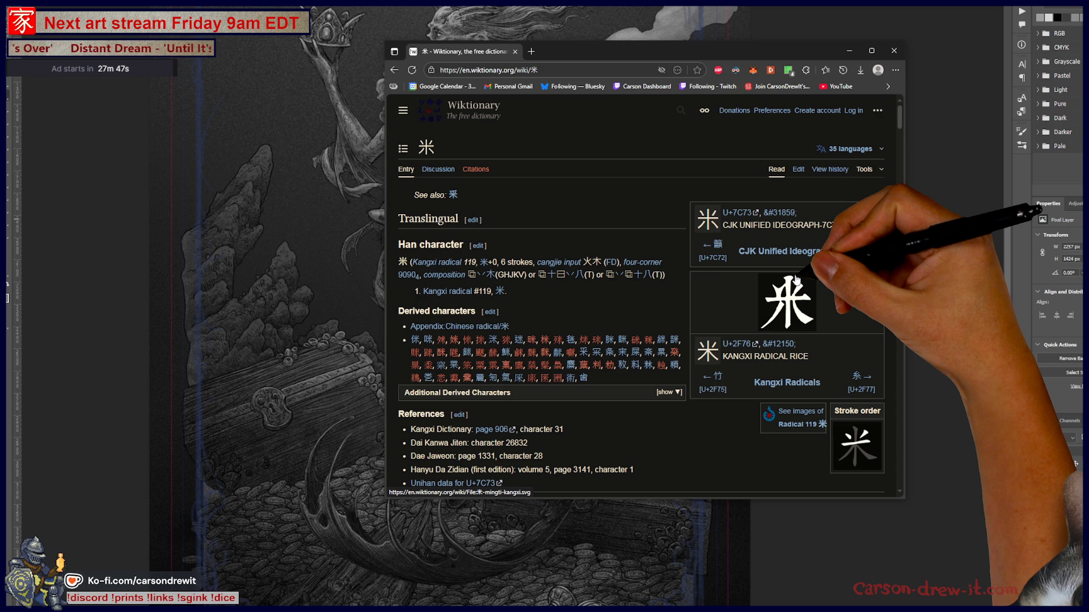
pyautogui.scroll(-2, 798, 281)
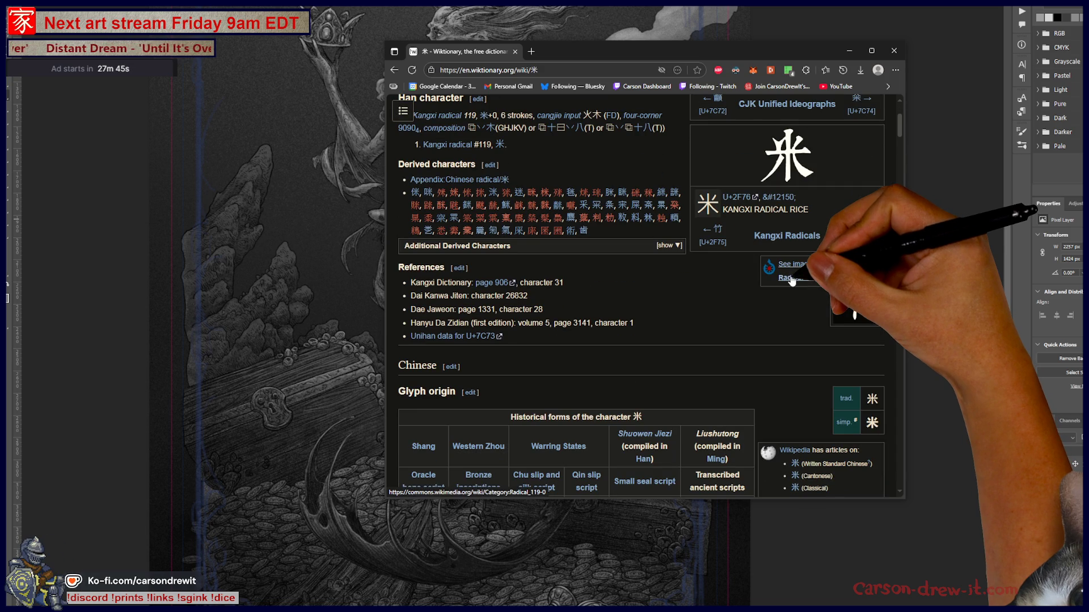
pyautogui.scroll(-4, 791, 281)
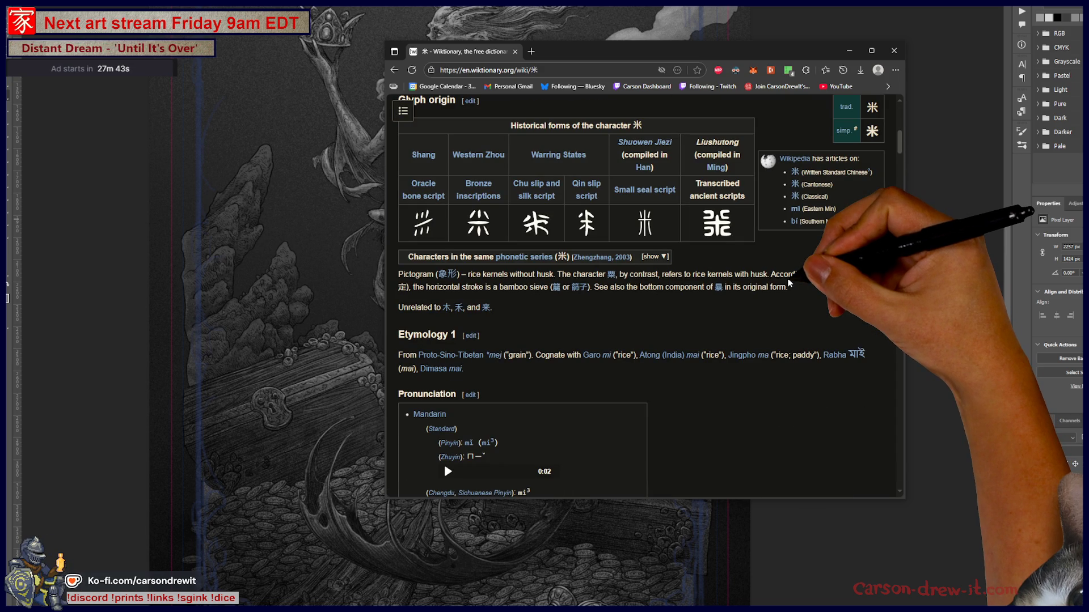
pyautogui.scroll(-2, 789, 284)
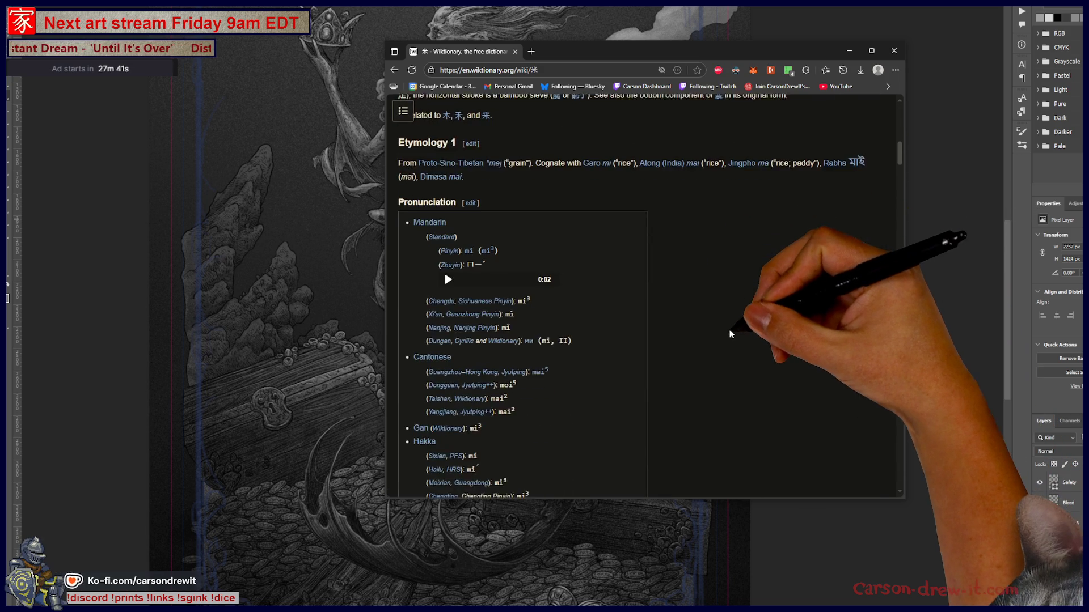
pyautogui.scroll(-3, 737, 332)
pyautogui.scroll(3, 736, 332)
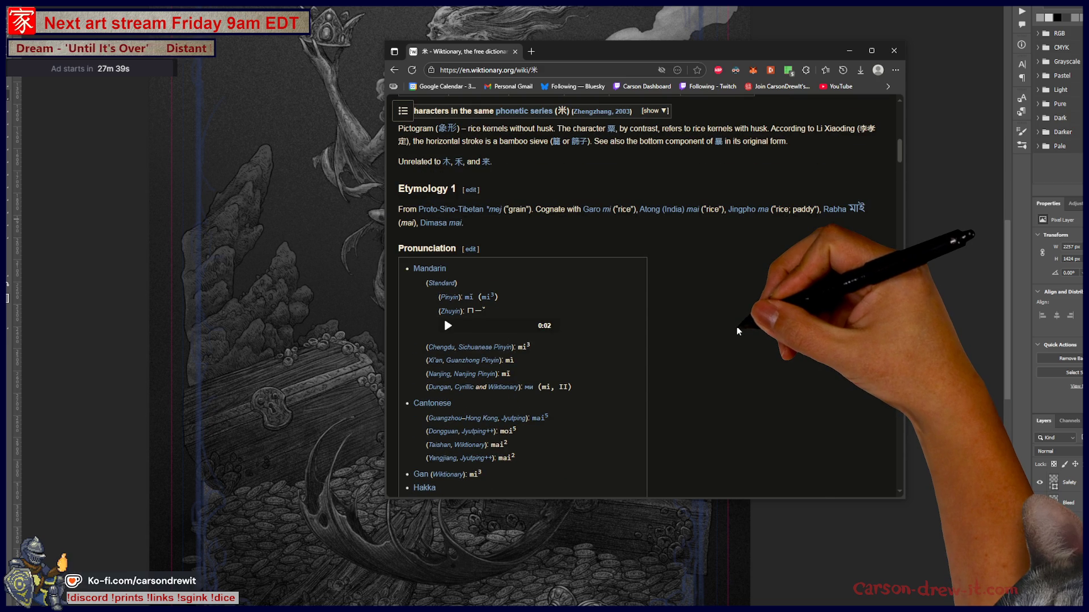
pyautogui.hotkey('alt', 'Tab')
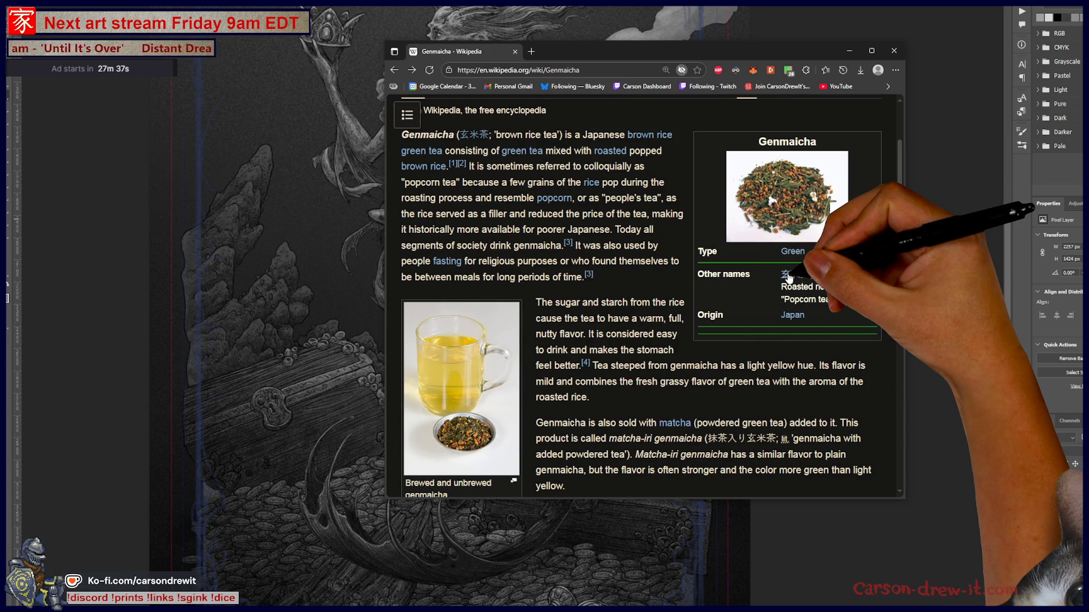
pyautogui.click(785, 275)
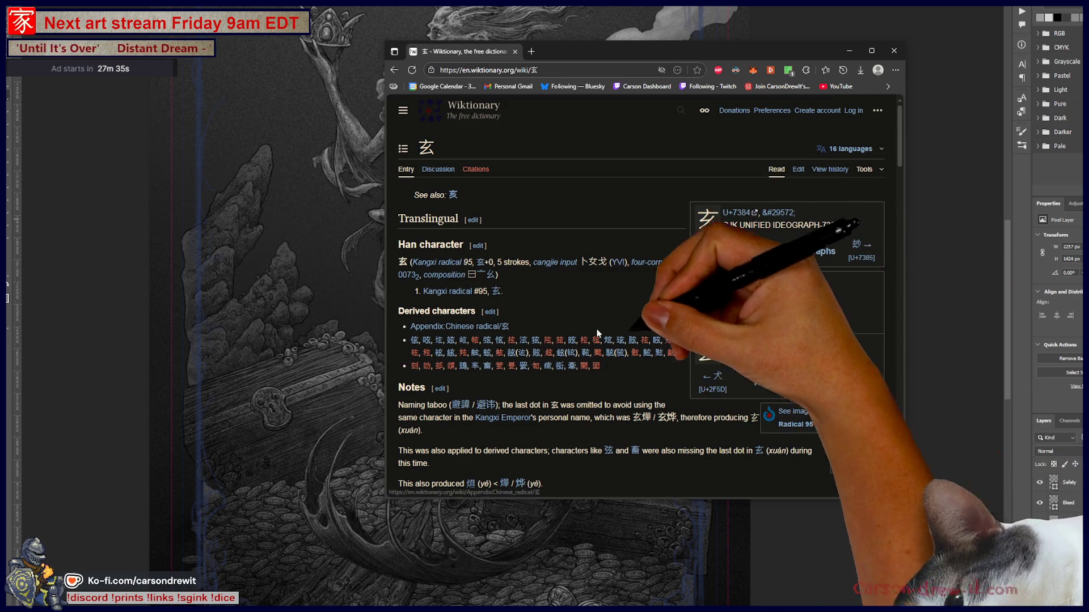
pyautogui.scroll(-3, 649, 385)
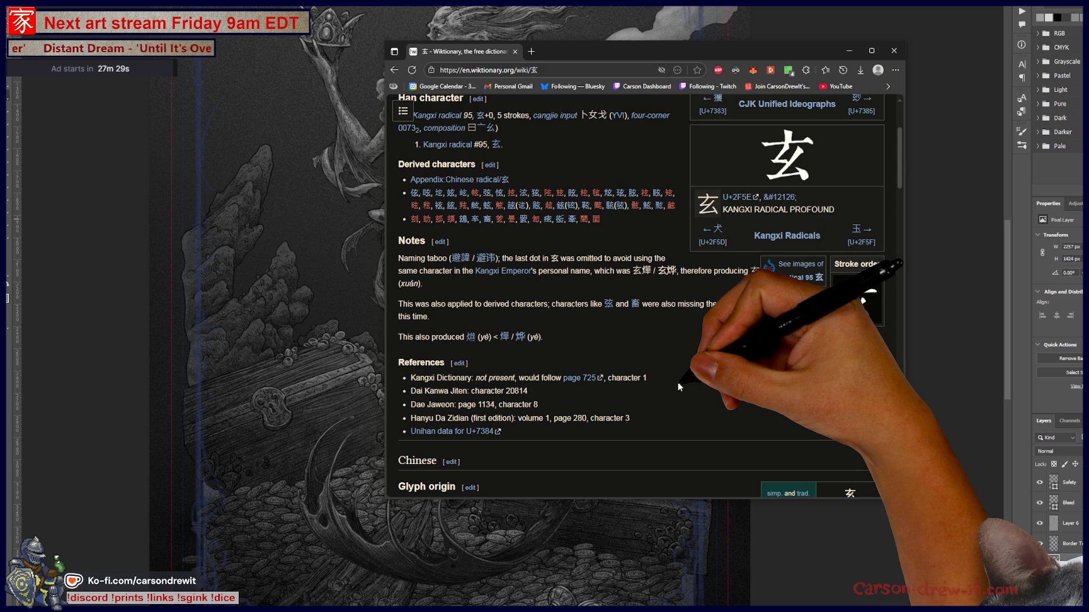
pyautogui.scroll(-5, 677, 382)
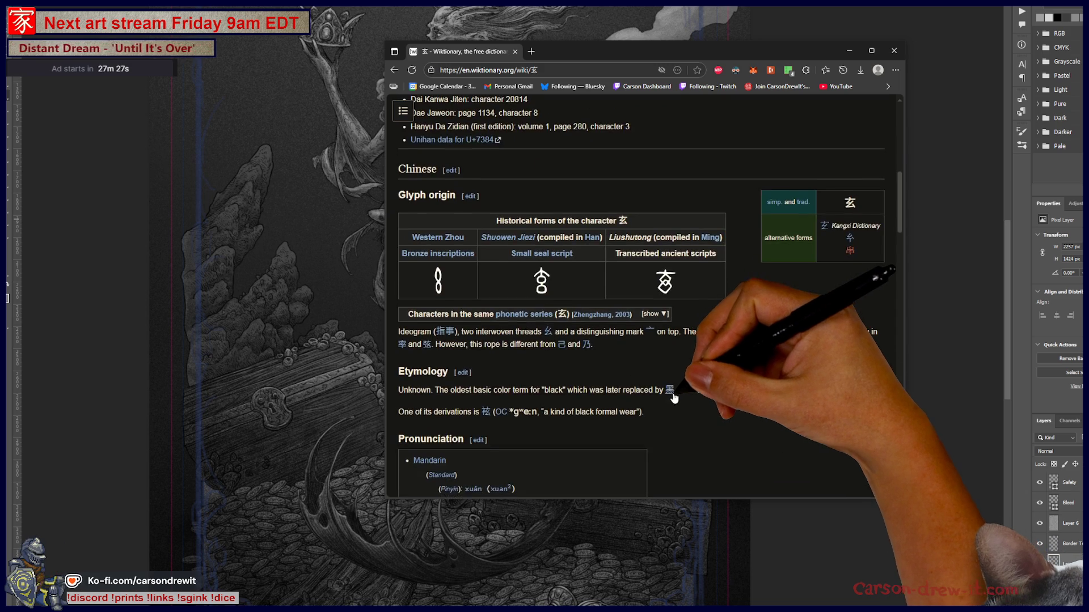
pyautogui.scroll(-5, 672, 391)
pyautogui.scroll(-3, 673, 394)
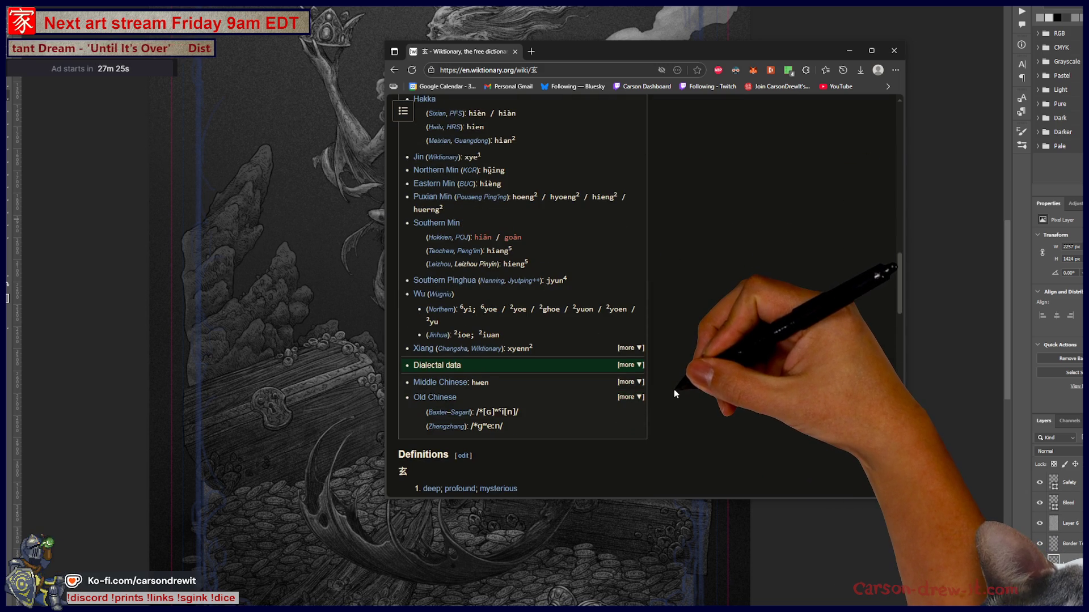
pyautogui.scroll(4, 671, 388)
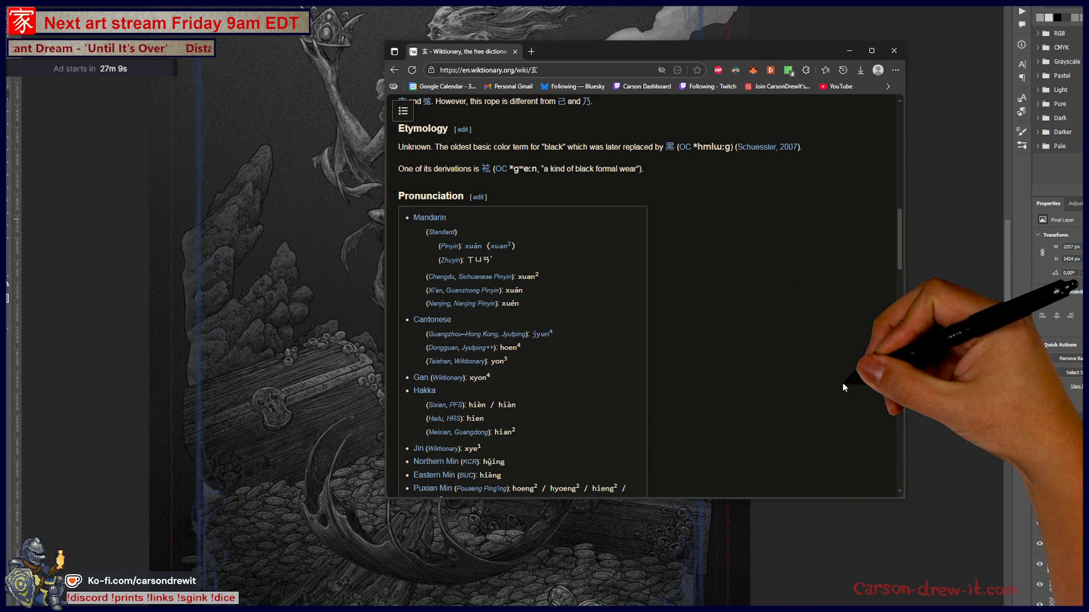
pyautogui.scroll(3, 843, 388)
pyautogui.scroll(2, 843, 383)
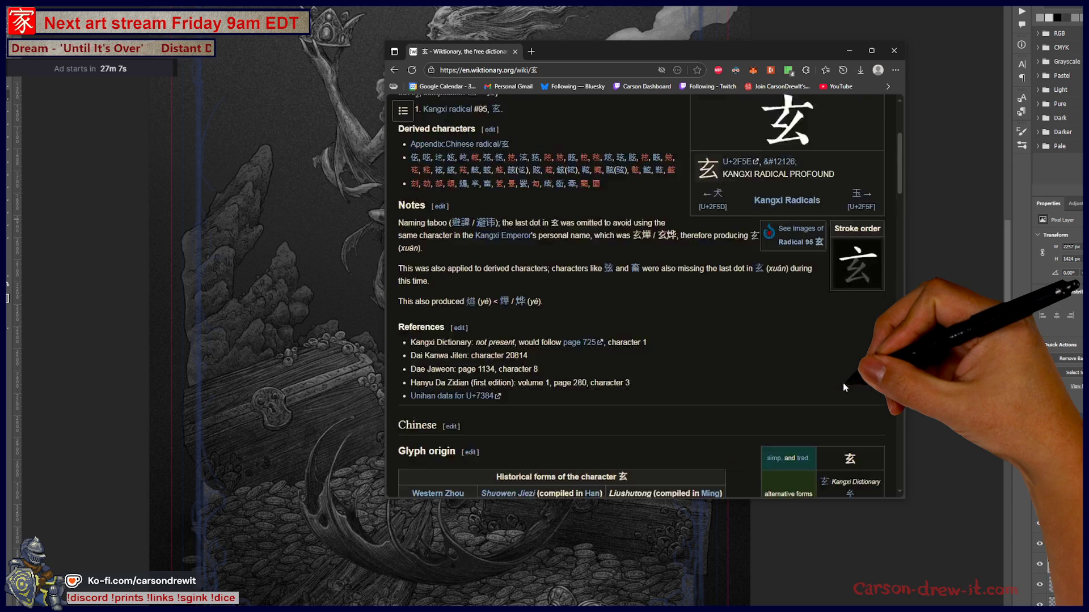
pyautogui.scroll(4, 844, 377)
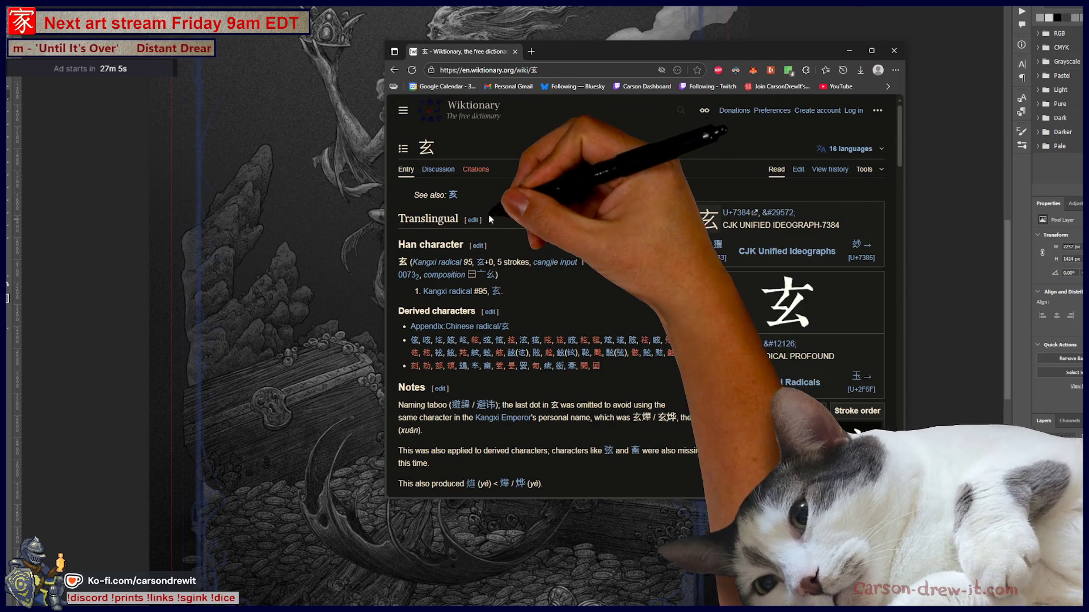
# - Go back to the Genmaicha article, read it, and close Edge to return to the painting
pyautogui.hotkey('alt', 'Left')
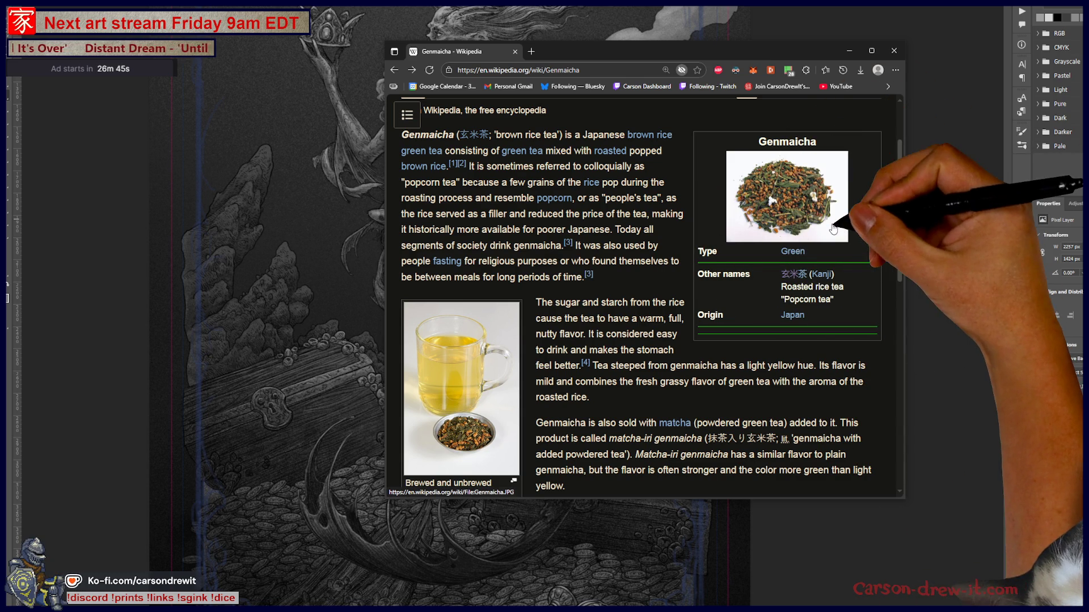
pyautogui.scroll(-2, 632, 311)
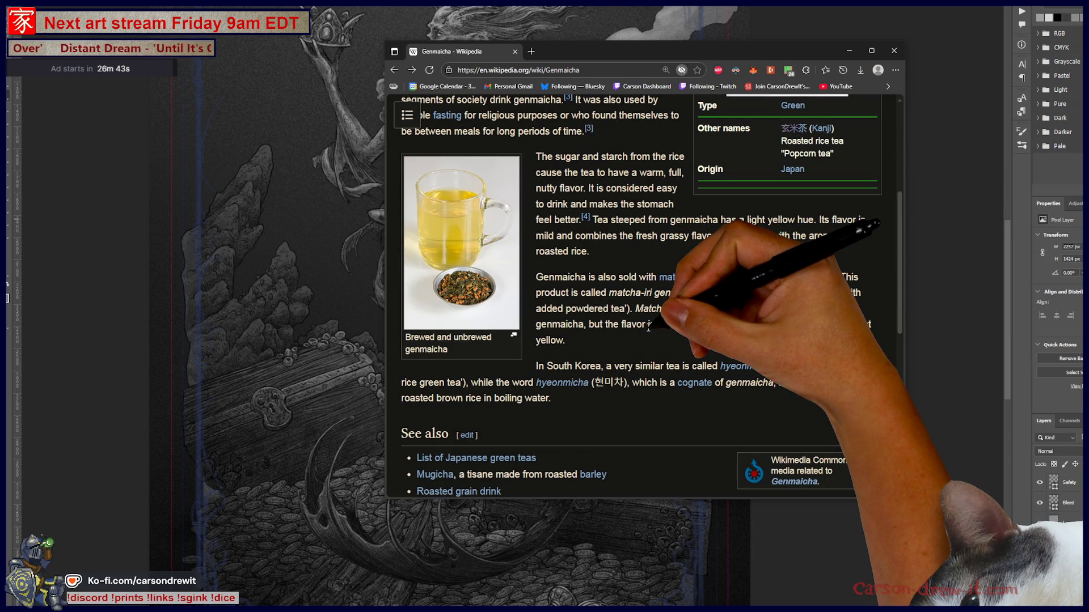
pyautogui.scroll(1, 648, 326)
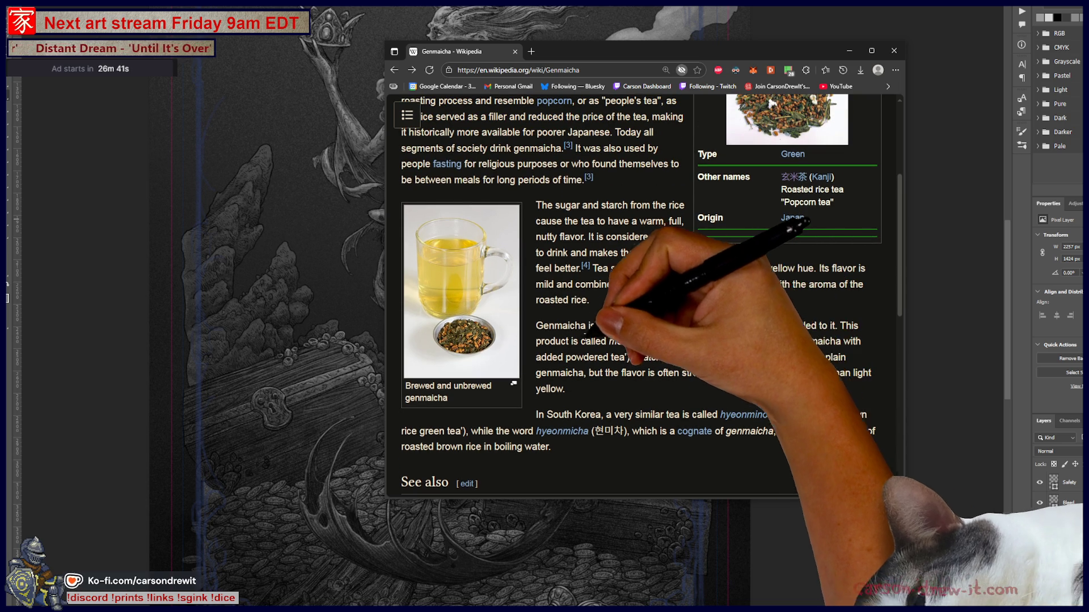
pyautogui.moveTo(579, 340); pyautogui.dragTo(708, 335)
pyautogui.click(746, 369)
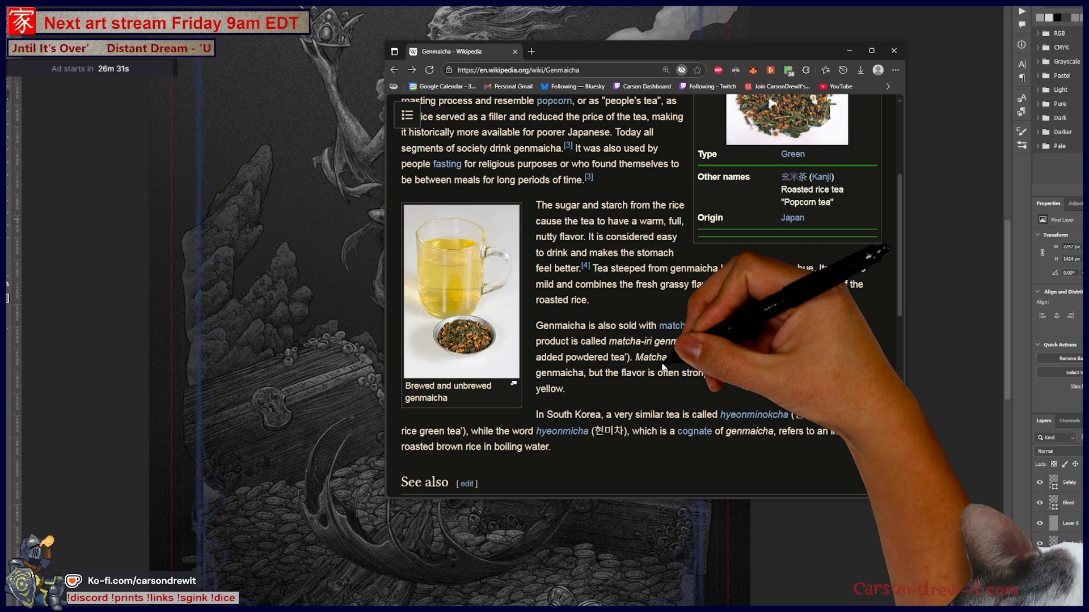
pyautogui.scroll(-1, 706, 370)
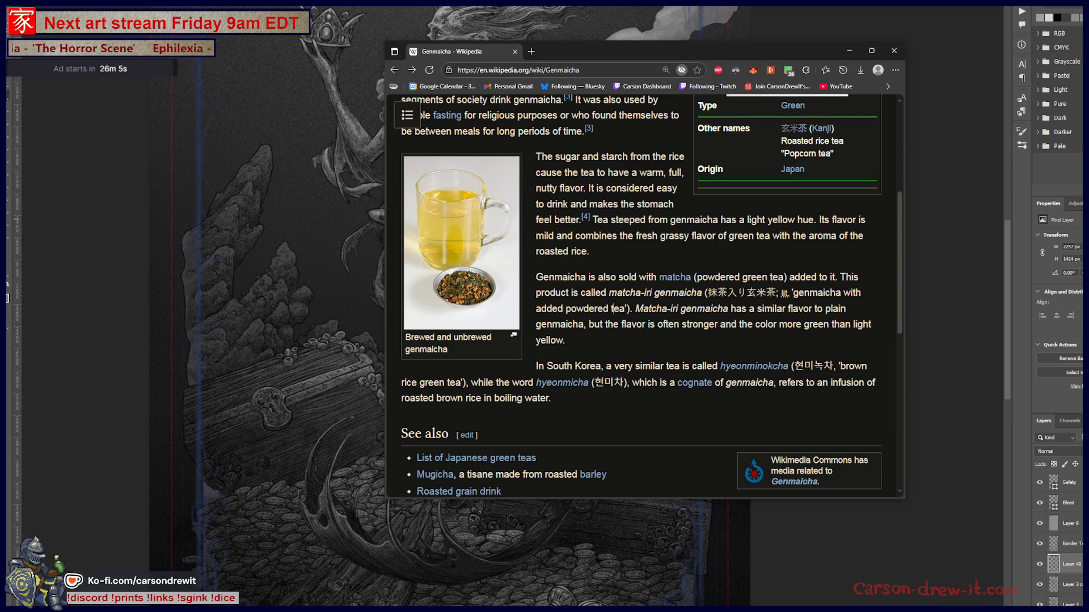
pyautogui.click(894, 51)
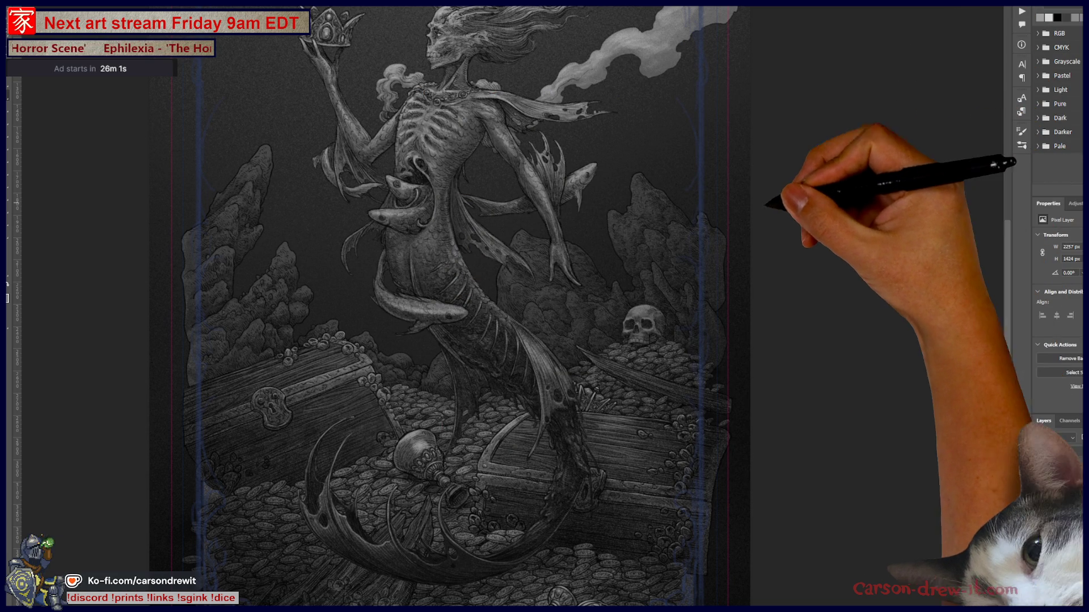
# - Zoom in on the skull resting on the coin pile above the treasure chest
pyautogui.moveTo(585, 482)
pyautogui.mouseDown()
pyautogui.moveTo(833, 503)
pyautogui.moveTo(765, 491)
pyautogui.mouseUp()
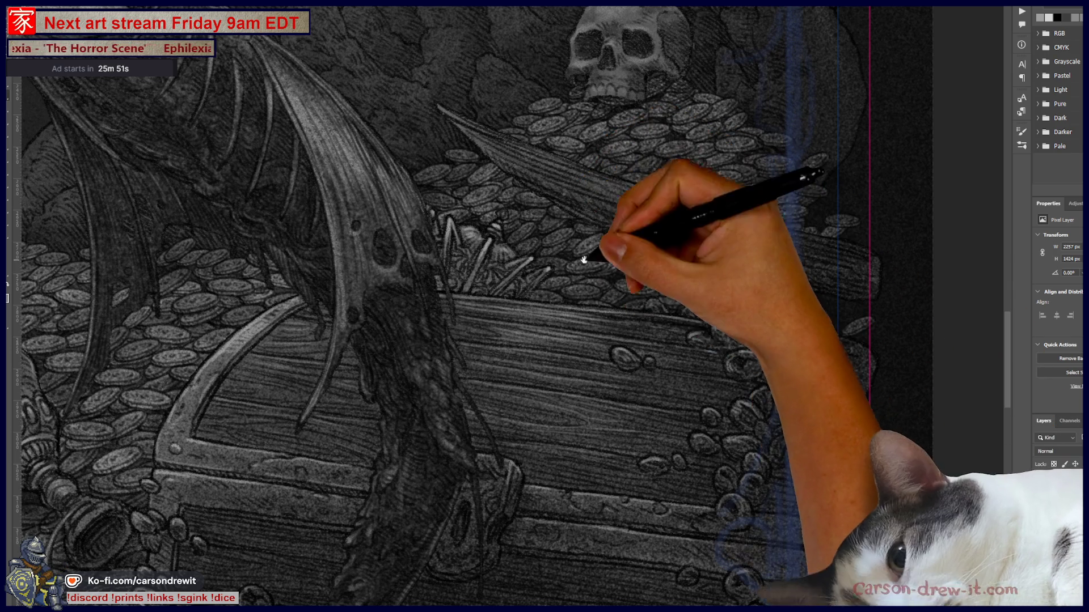
pyautogui.moveTo(584, 255); pyautogui.dragTo(617, 387)
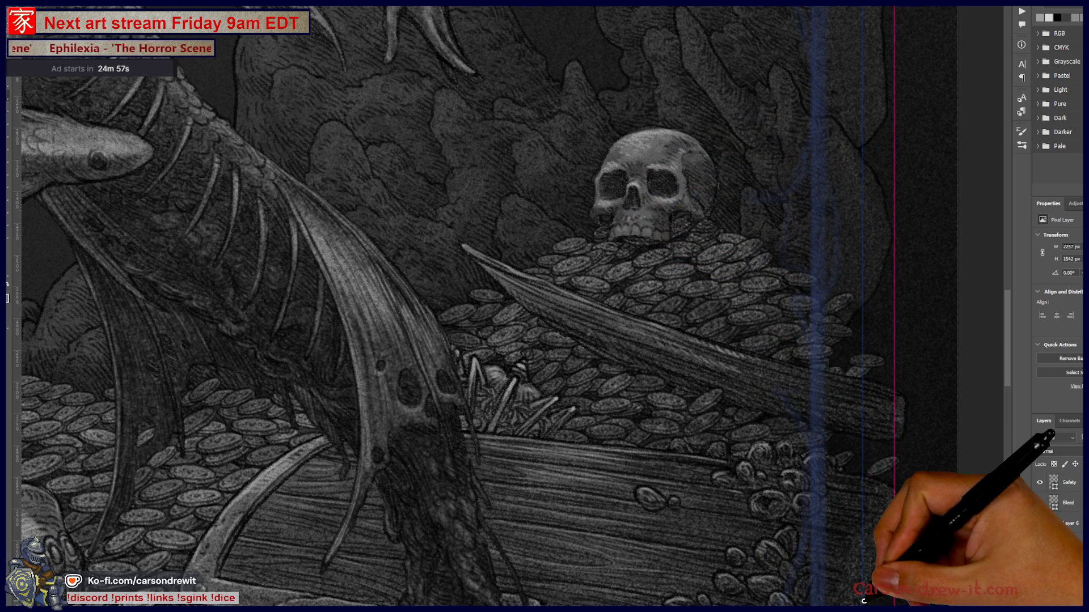
pyautogui.scroll(3, 672, 255)
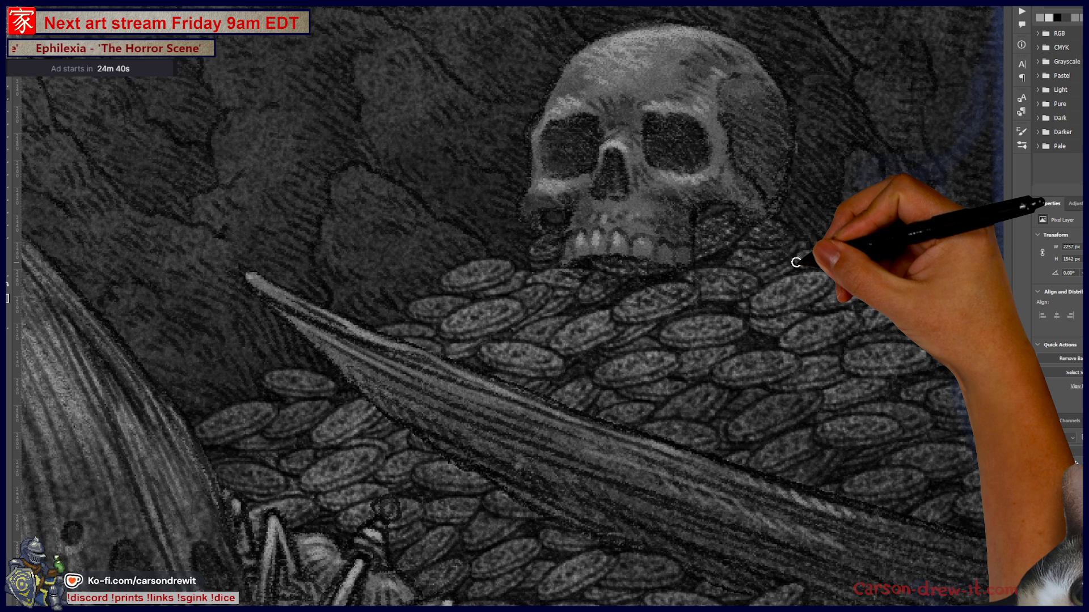
pyautogui.scroll(-5, 796, 262)
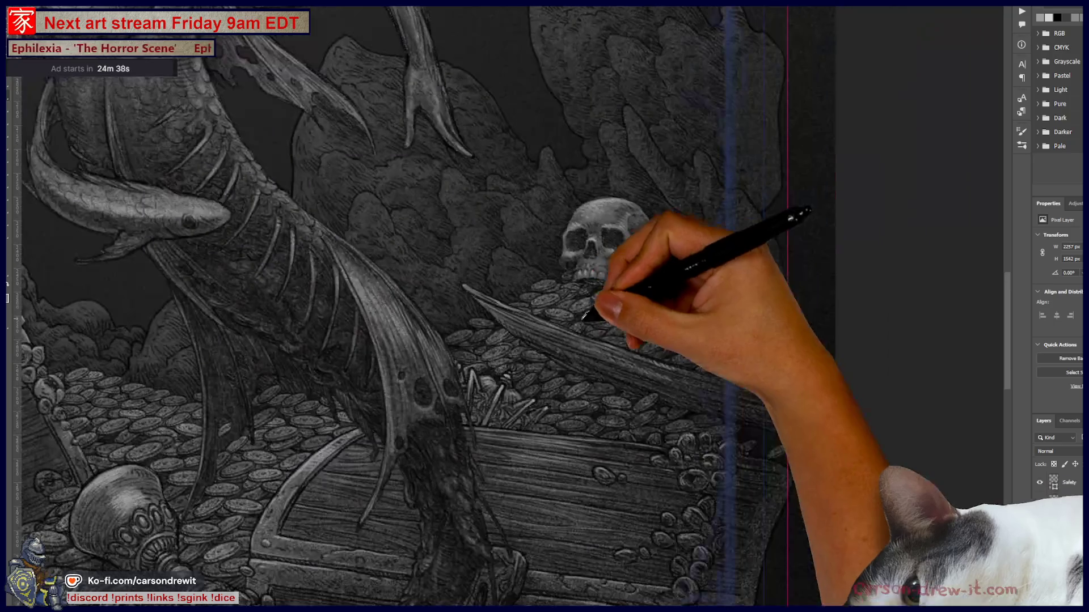
# - Look over the left chest and goblet, then close in on the fish curled around the tail
pyautogui.moveTo(452, 448)
pyautogui.mouseDown()
pyautogui.moveTo(645, 395)
pyautogui.moveTo(935, 408)
pyautogui.mouseUp()
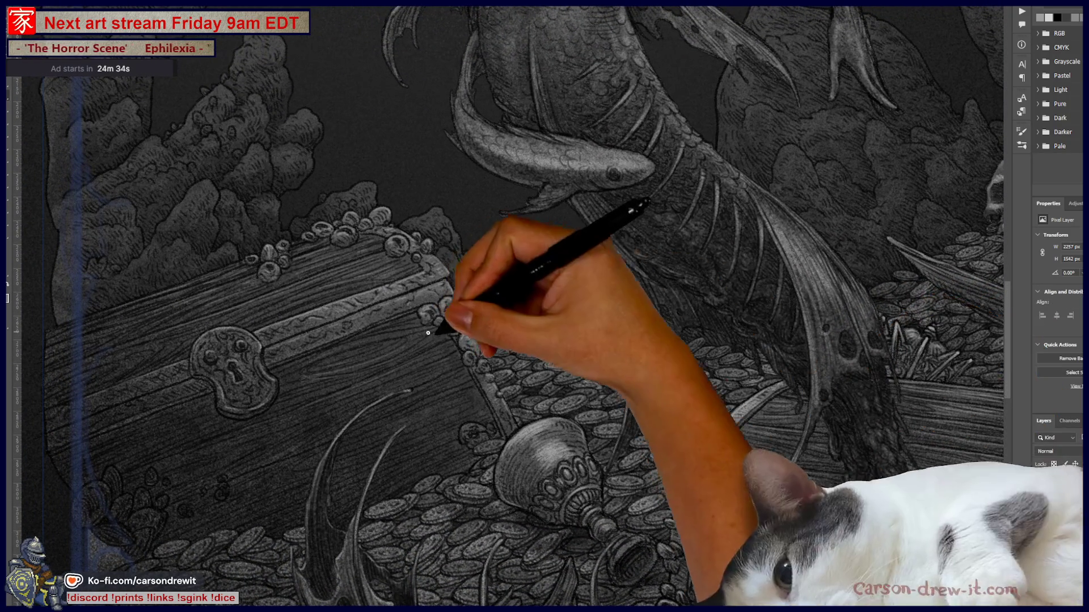
pyautogui.moveTo(545, 345)
pyautogui.mouseDown()
pyautogui.moveTo(596, 289)
pyautogui.moveTo(394, 328)
pyautogui.mouseUp()
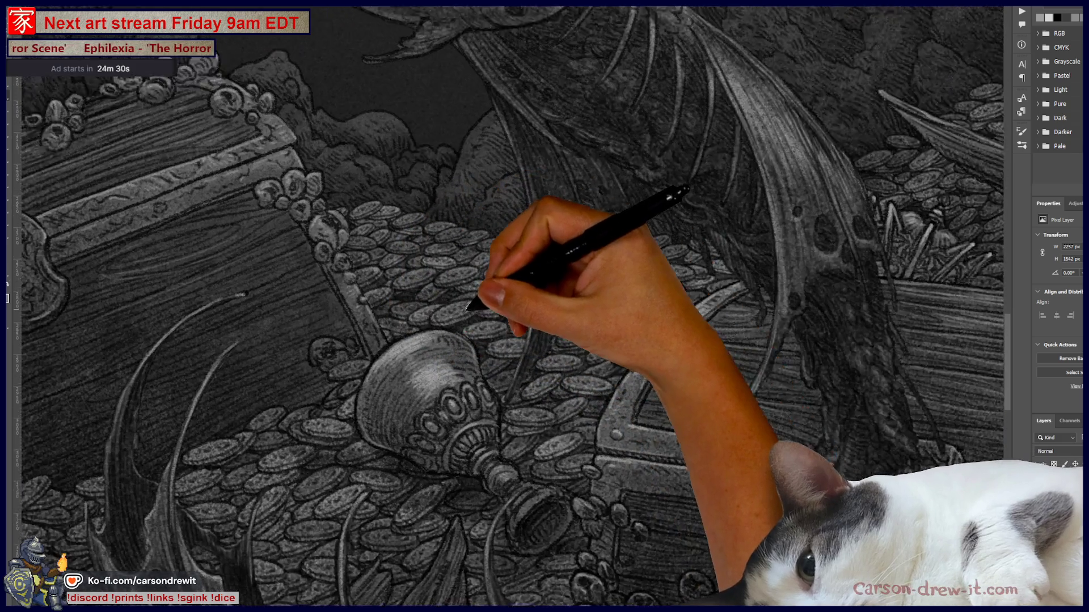
pyautogui.moveTo(479, 297)
pyautogui.mouseDown()
pyautogui.moveTo(753, 315)
pyautogui.moveTo(595, 377)
pyautogui.mouseUp()
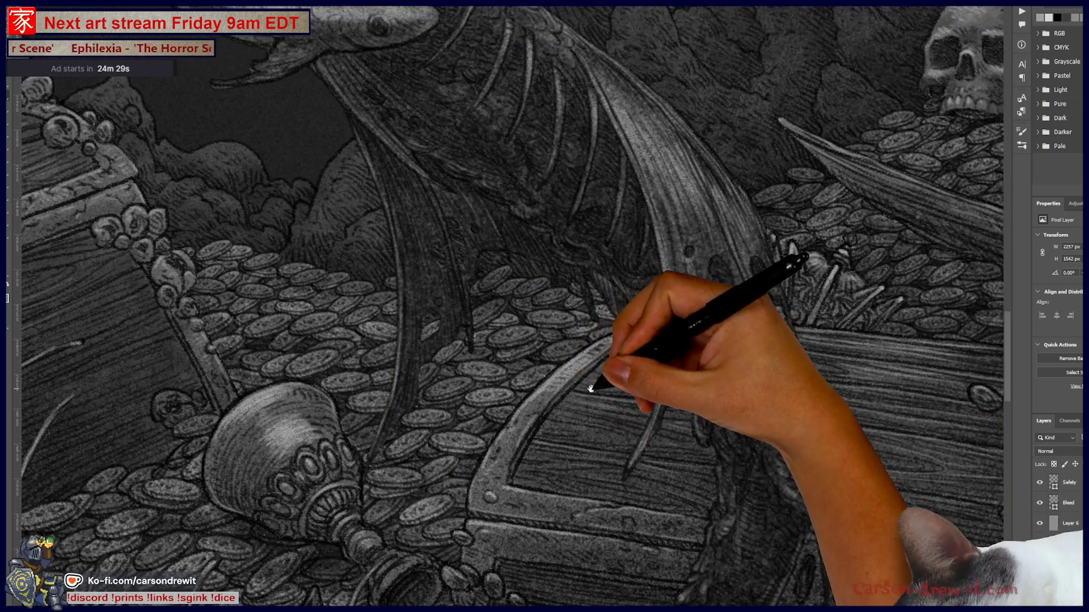
pyautogui.scroll(-2, 656, 337)
pyautogui.moveTo(645, 308)
pyautogui.mouseDown()
pyautogui.moveTo(703, 495)
pyautogui.moveTo(728, 509)
pyautogui.mouseUp()
pyautogui.scroll(2, 729, 509)
pyautogui.scroll(2, 559, 444)
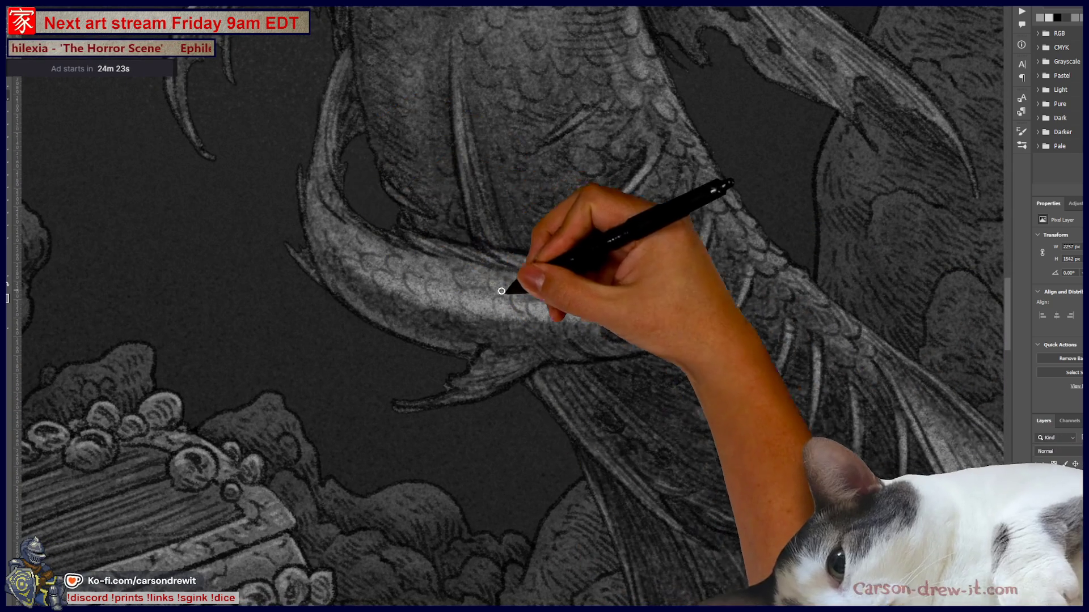
# - Paint white highlights on the curled fish's scales and eye, repositioning along its body
pyautogui.moveTo(558, 292); pyautogui.dragTo(571, 332)
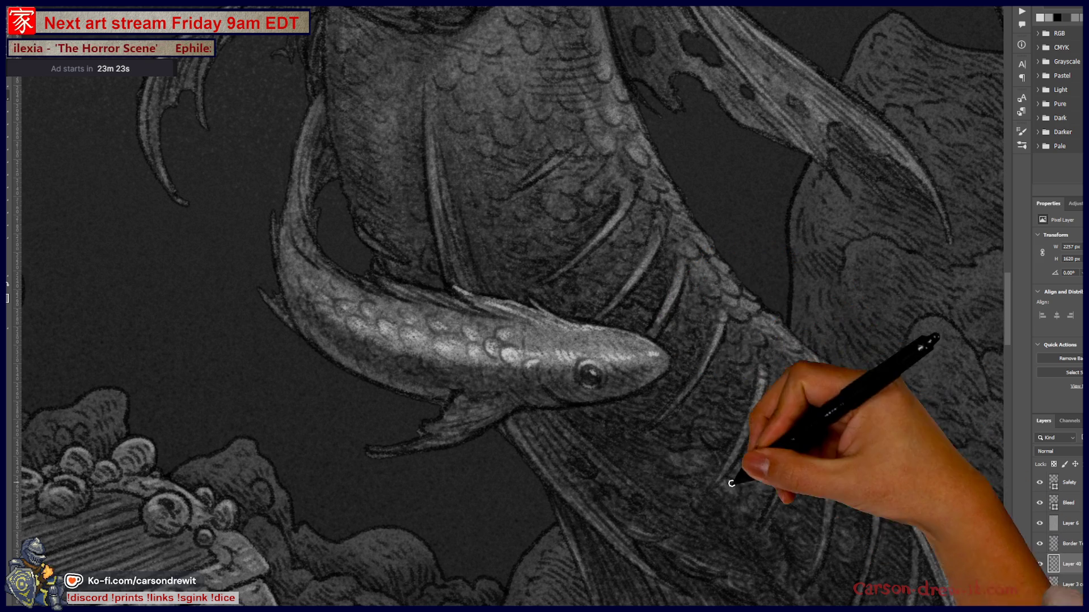
pyautogui.moveTo(721, 433); pyautogui.dragTo(795, 539)
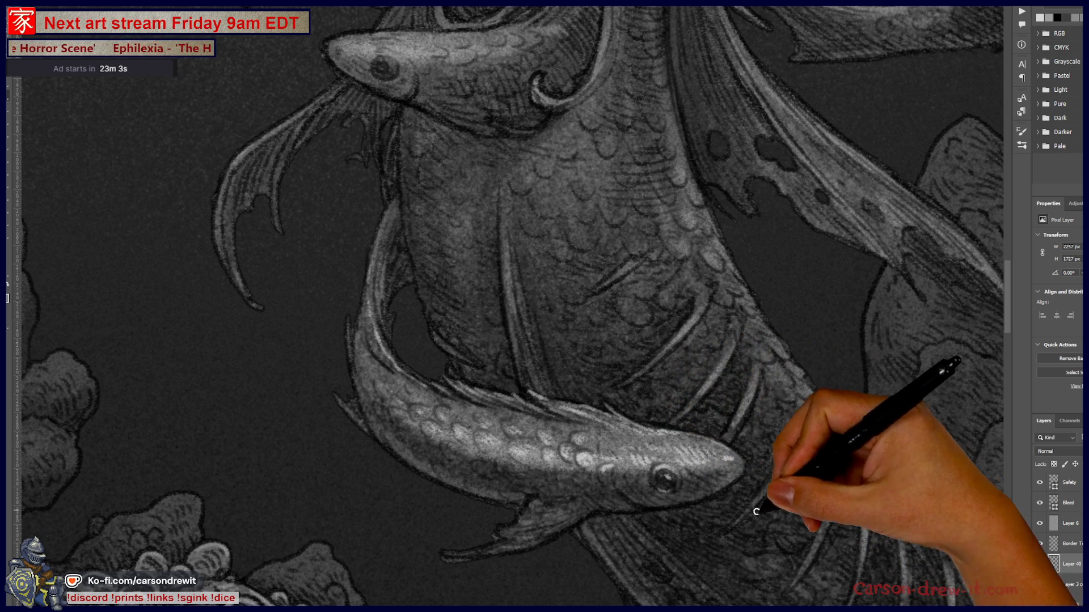
pyautogui.moveTo(753, 486); pyautogui.dragTo(554, 498)
pyautogui.scroll(-3, 575, 456)
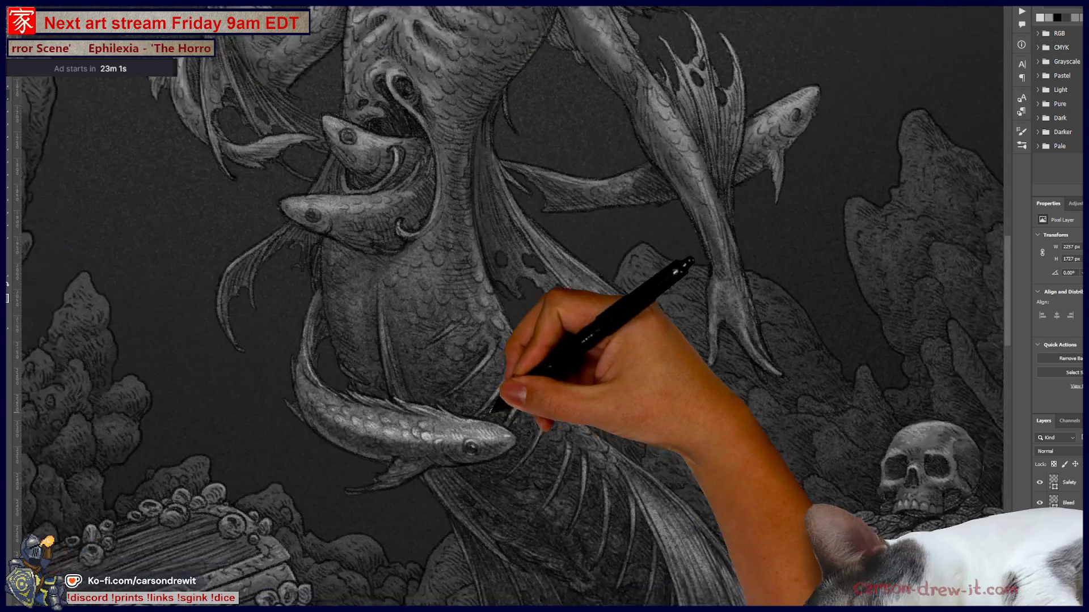
pyautogui.scroll(-2, 522, 462)
# - Extend the fish's scale highlights toward its head and the tail fins below it
pyautogui.moveTo(523, 462)
pyautogui.mouseDown()
pyautogui.moveTo(528, 379)
pyautogui.moveTo(407, 356)
pyautogui.mouseUp()
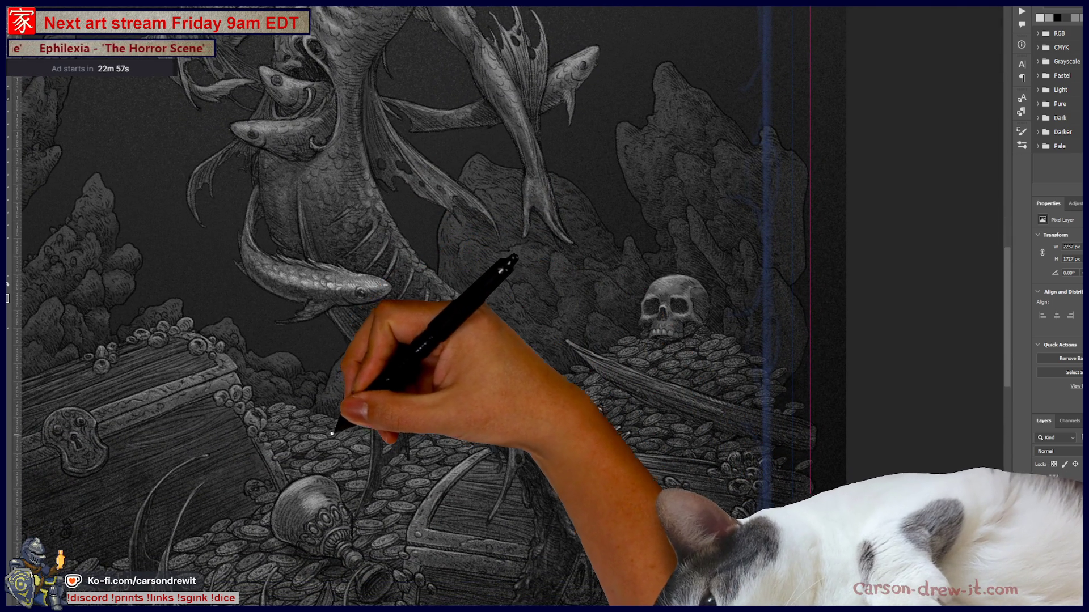
pyautogui.scroll(1, 364, 433)
pyautogui.scroll(1, 401, 462)
pyautogui.scroll(1, 452, 400)
pyautogui.scroll(1, 446, 402)
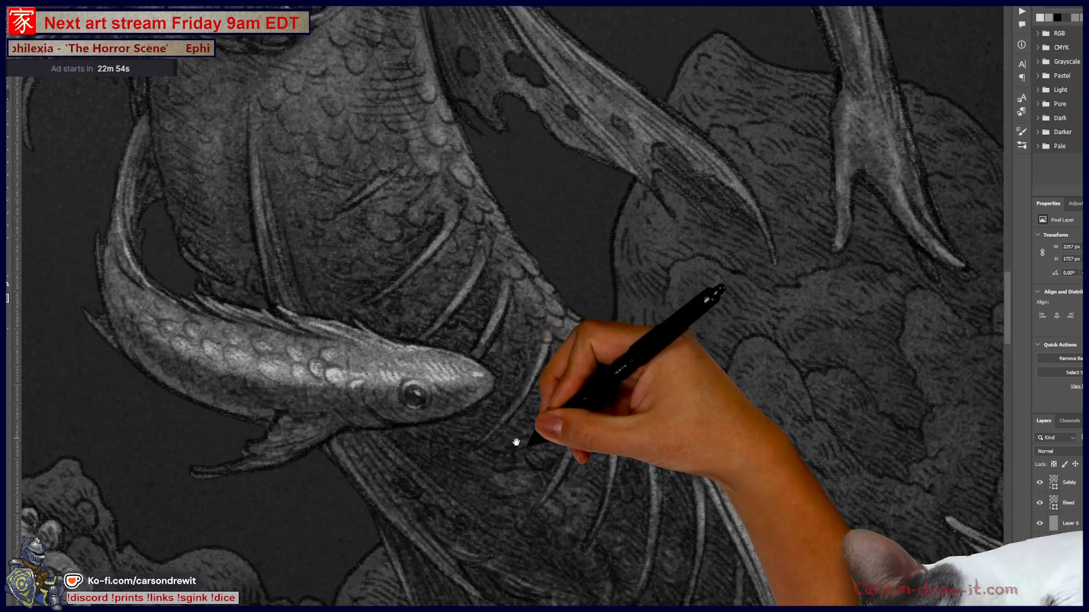
pyautogui.moveTo(443, 405); pyautogui.dragTo(625, 474)
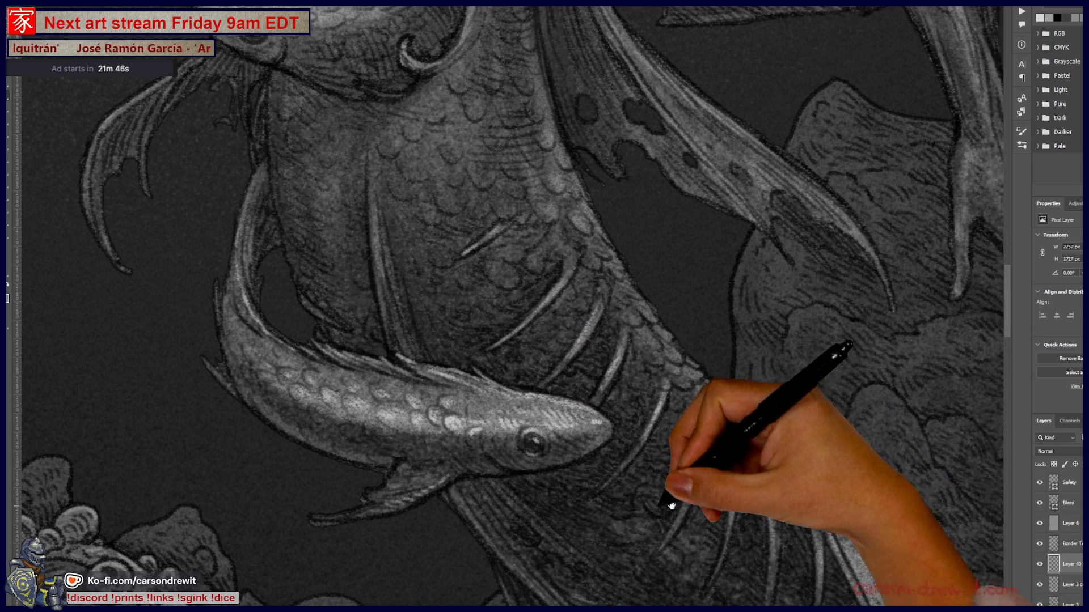
pyautogui.moveTo(679, 479); pyautogui.dragTo(532, 287)
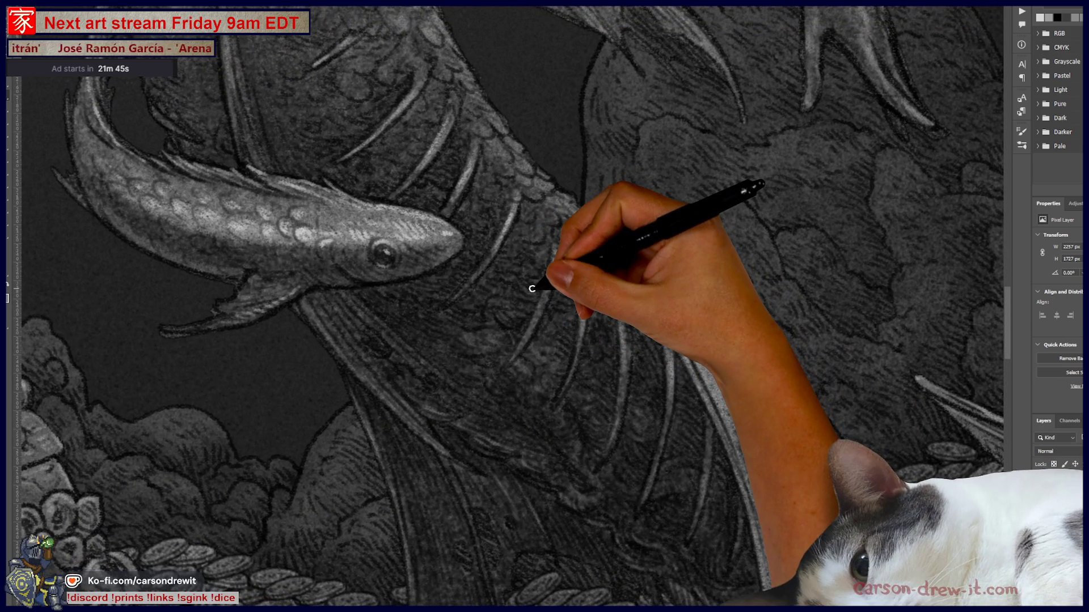
pyautogui.scroll(-3, 532, 288)
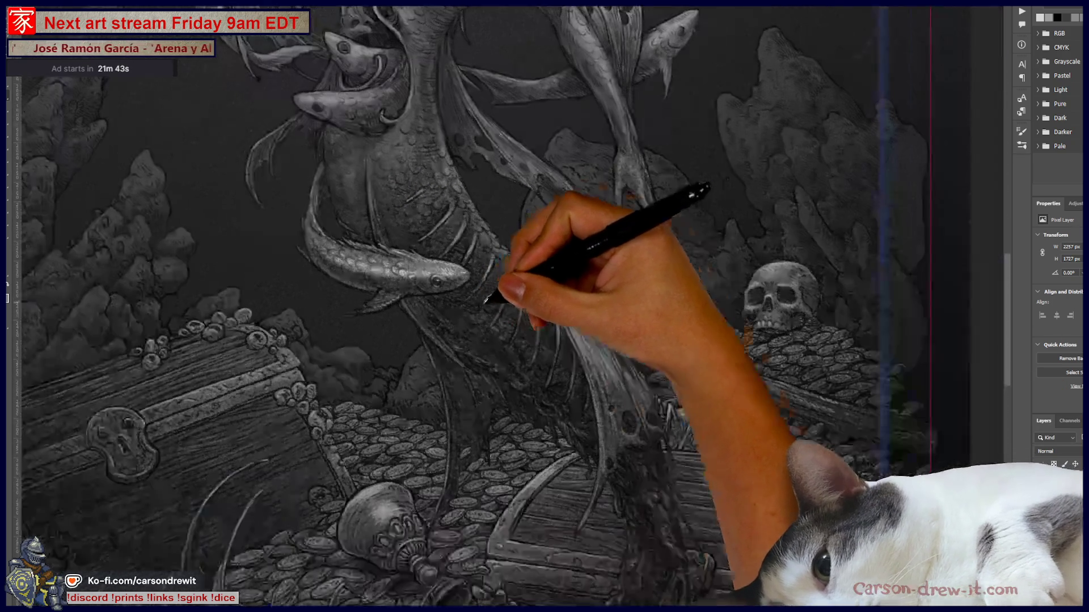
# - Pan across the two fish near the belly while highlighting, then zoom out to the full figure
pyautogui.moveTo(543, 267); pyautogui.dragTo(570, 328)
pyautogui.scroll(-3, 569, 328)
pyautogui.scroll(3, 672, 387)
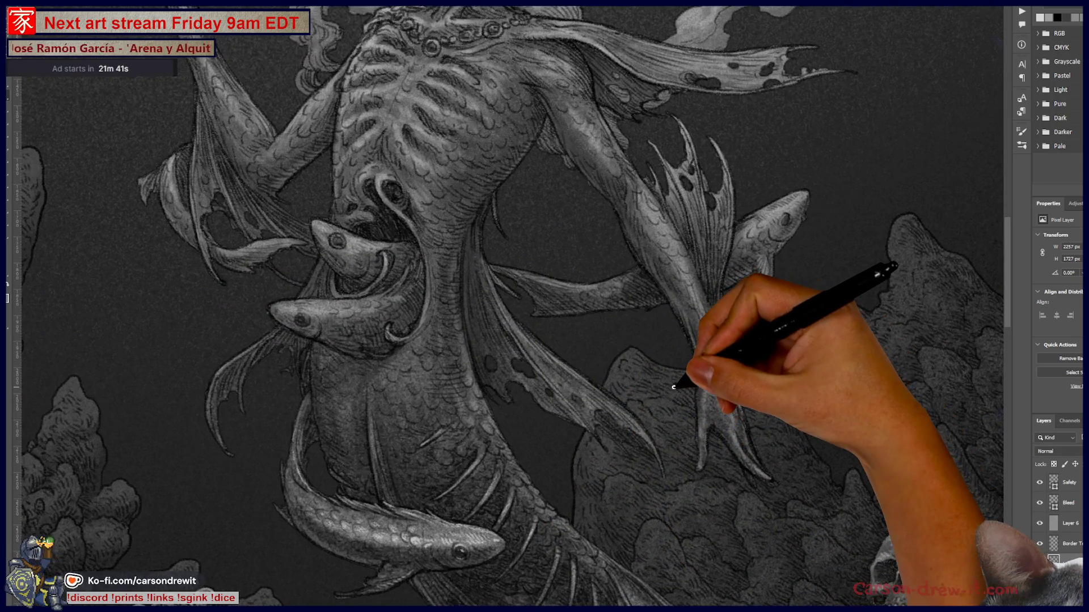
pyautogui.scroll(3, 329, 297)
pyautogui.scroll(2, 303, 298)
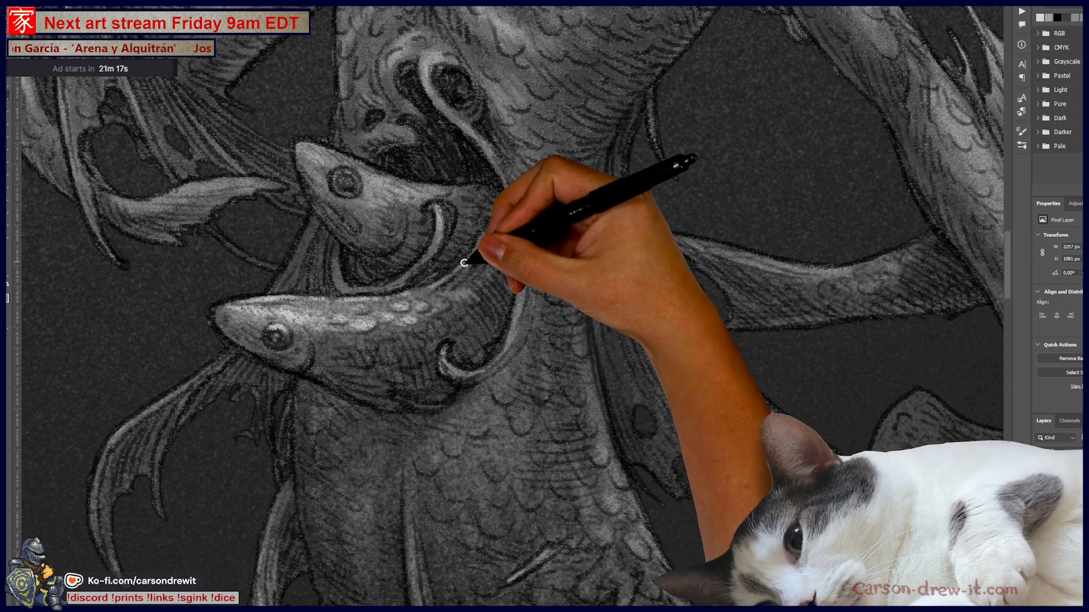
pyautogui.moveTo(460, 340); pyautogui.dragTo(498, 376)
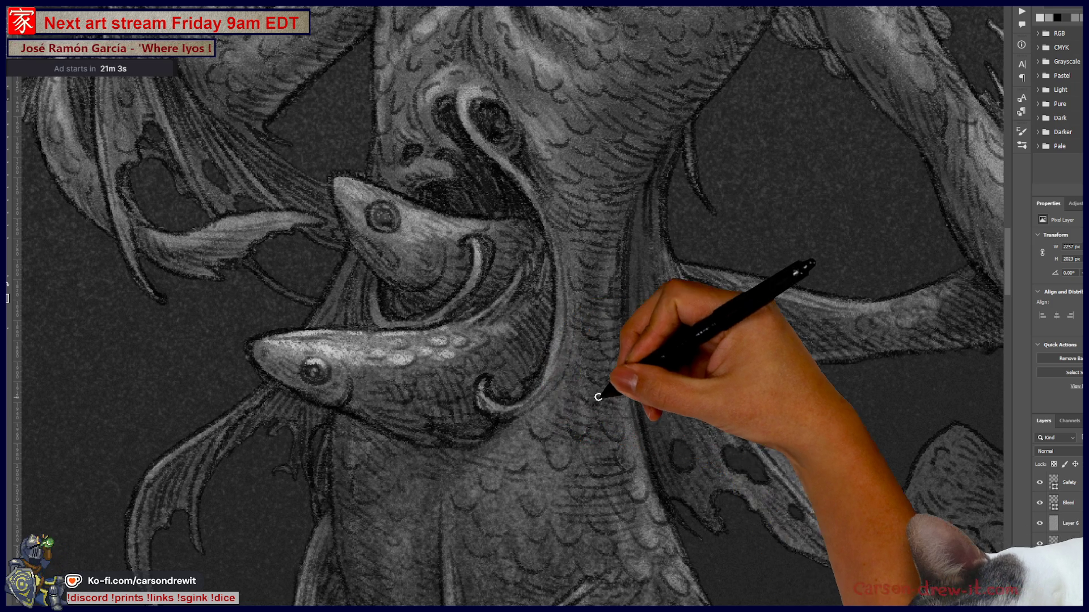
pyautogui.moveTo(553, 391); pyautogui.dragTo(389, 435)
pyautogui.hotkey('ctrl', '-')
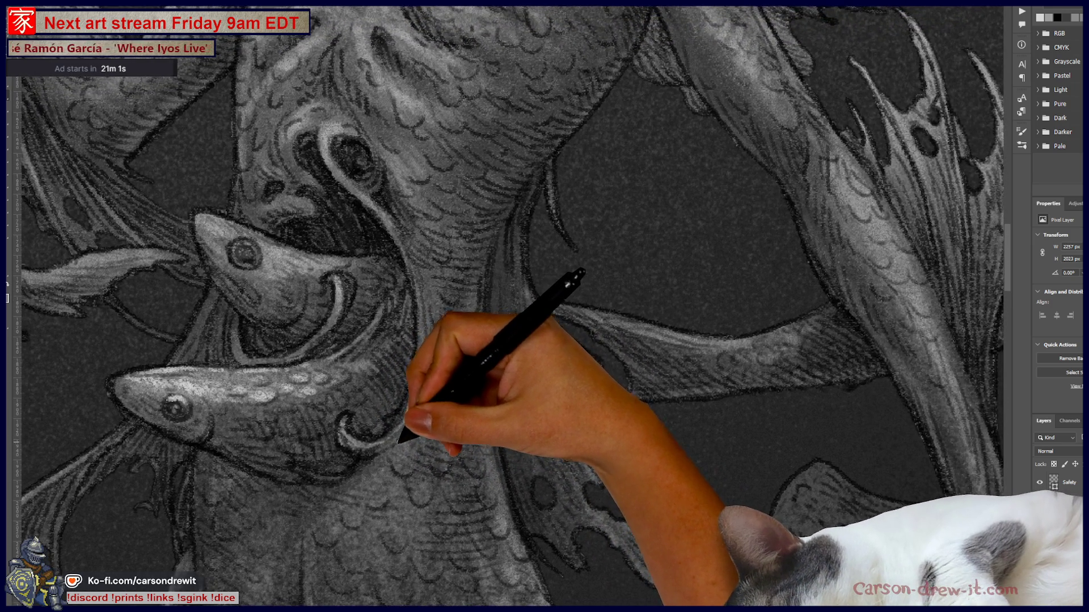
pyautogui.hotkey('ctrl', '-')
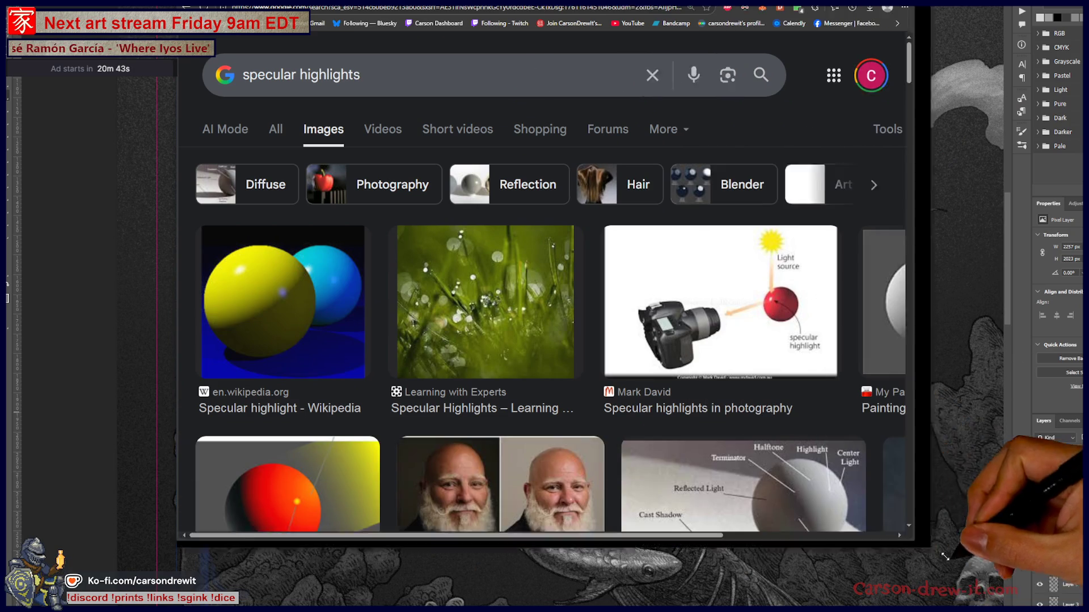
# - Enlarge the browser, check the Strobist lighting comparison, then leave the Gurney Journey glossy spheres preview open
pyautogui.moveTo(695, 432); pyautogui.dragTo(1022, 605)
pyautogui.scroll(-1, 482, 389)
pyautogui.scroll(-2, 511, 340)
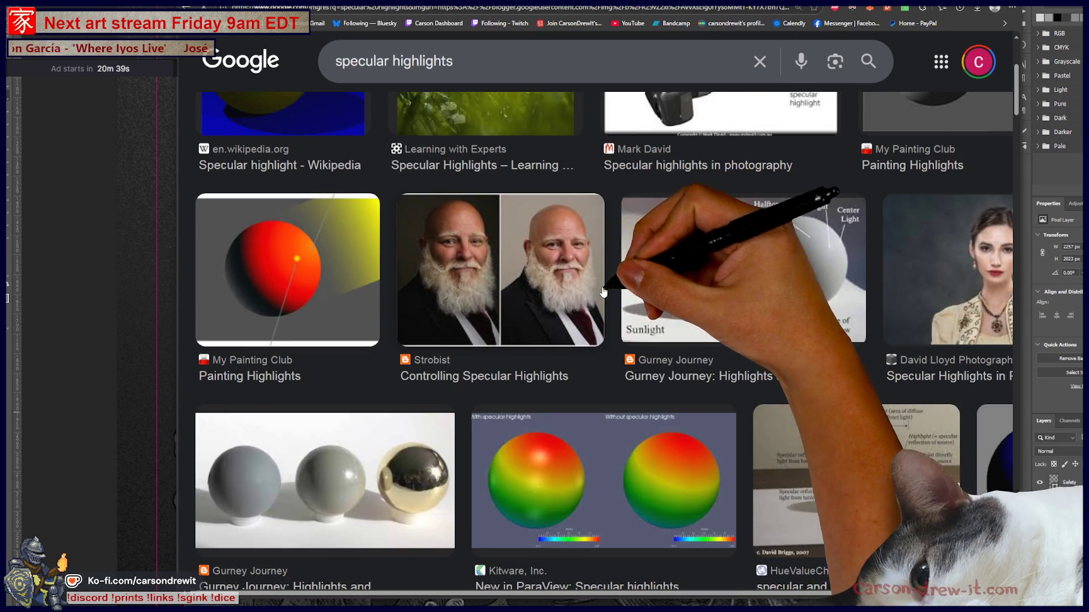
pyautogui.click(598, 286)
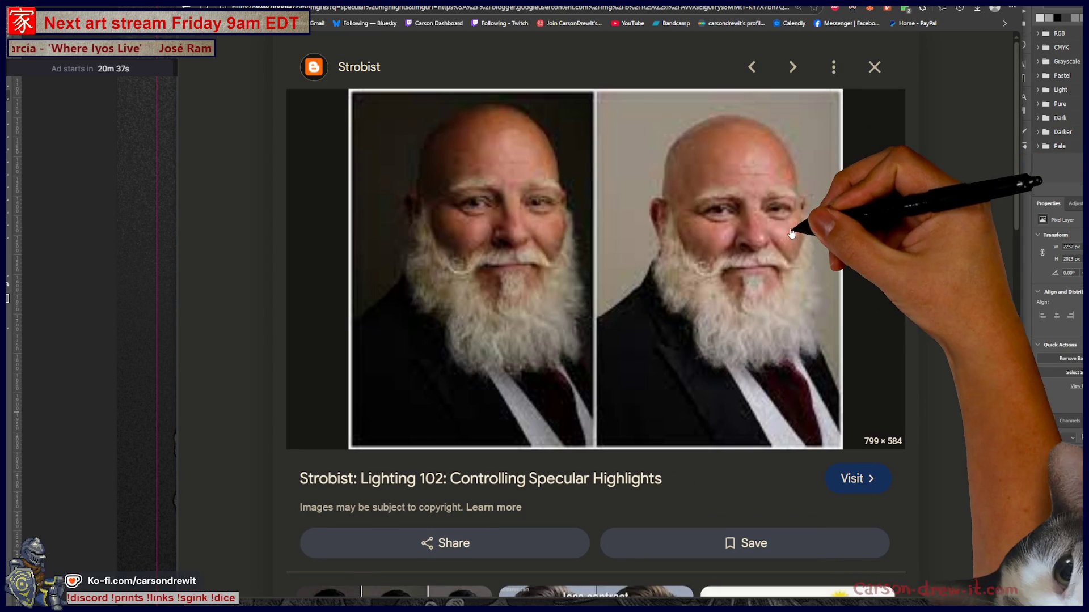
pyautogui.press('Escape')
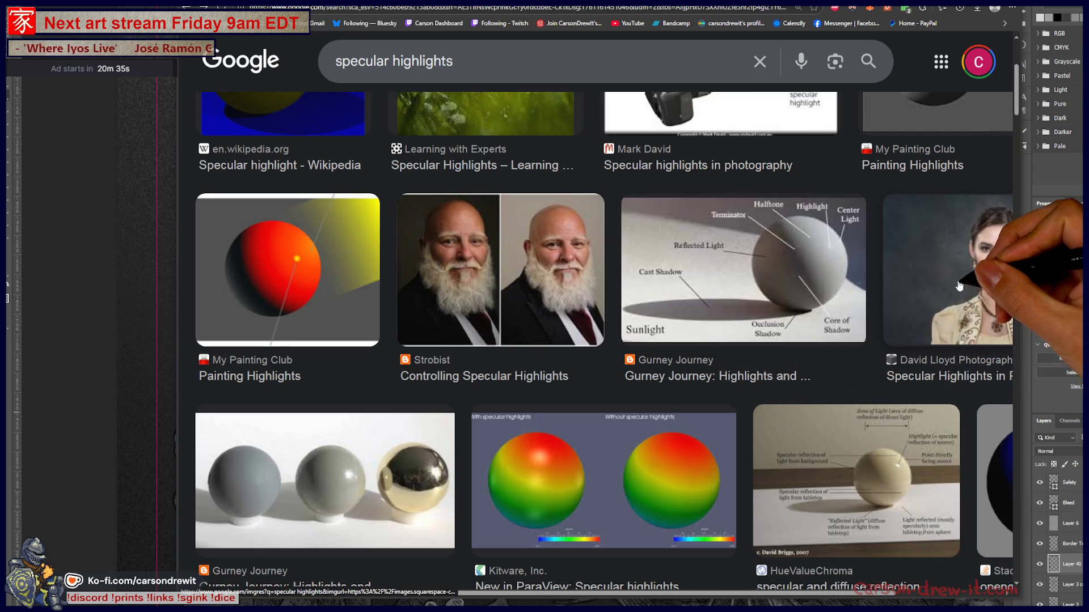
pyautogui.scroll(-2, 892, 343)
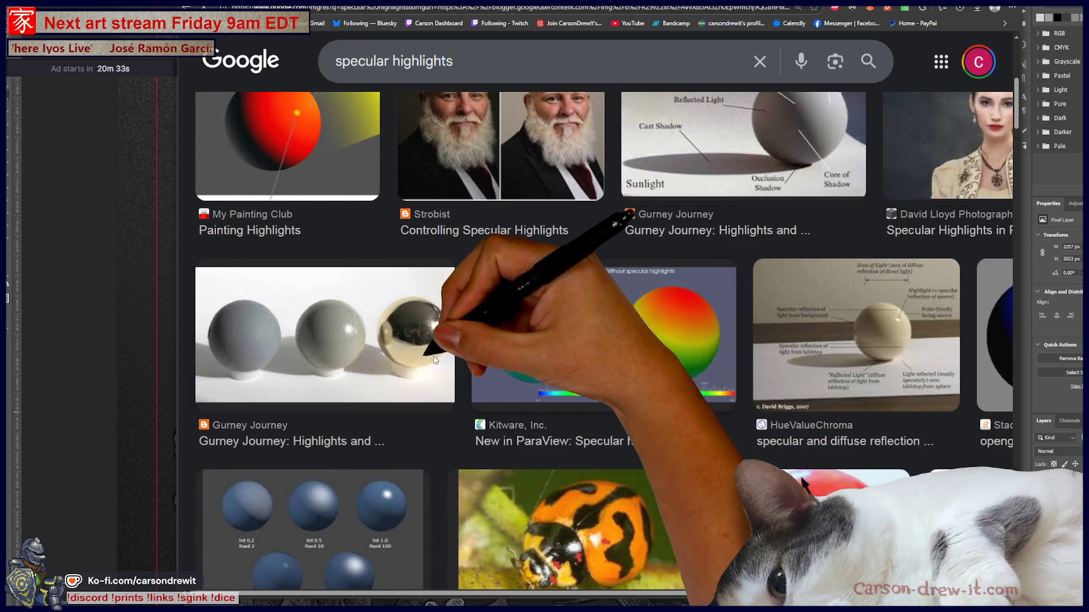
pyautogui.click(325, 362)
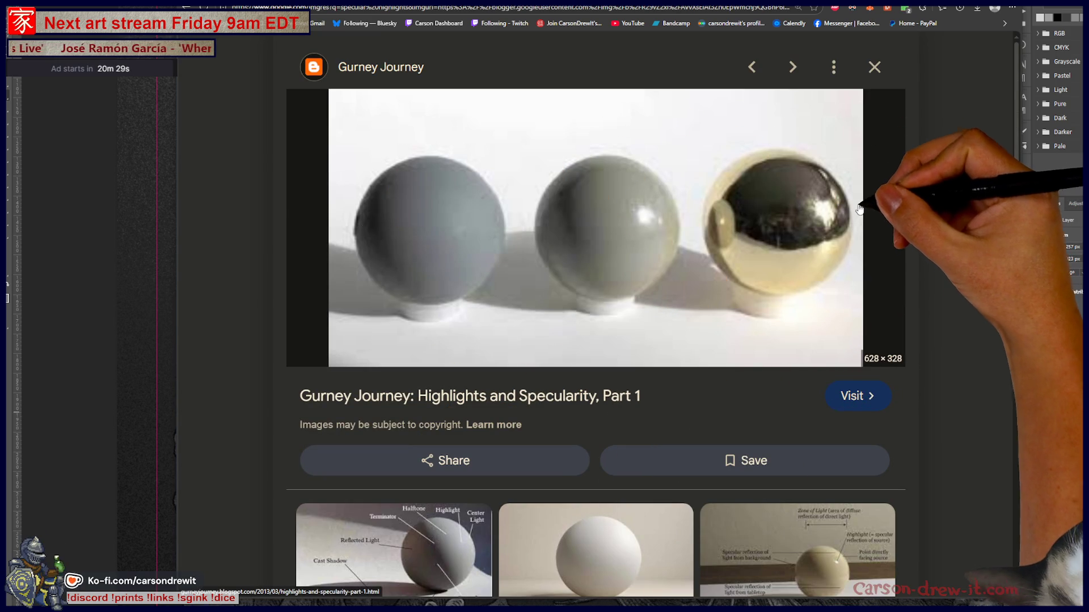
pyautogui.scroll(-3, 735, 415)
pyautogui.scroll(-2, 735, 414)
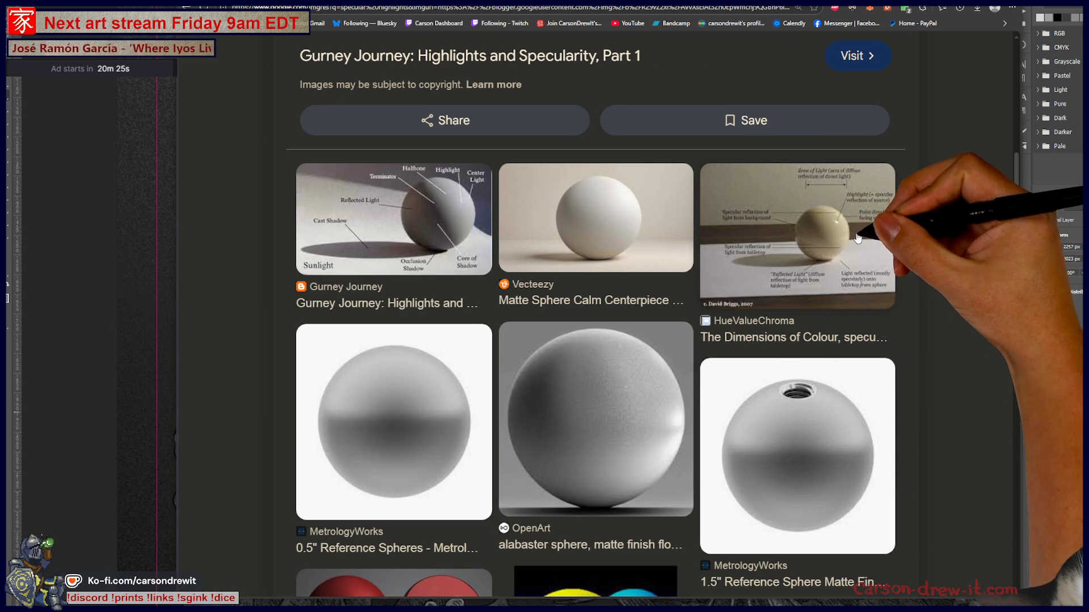
pyautogui.scroll(-6, 723, 383)
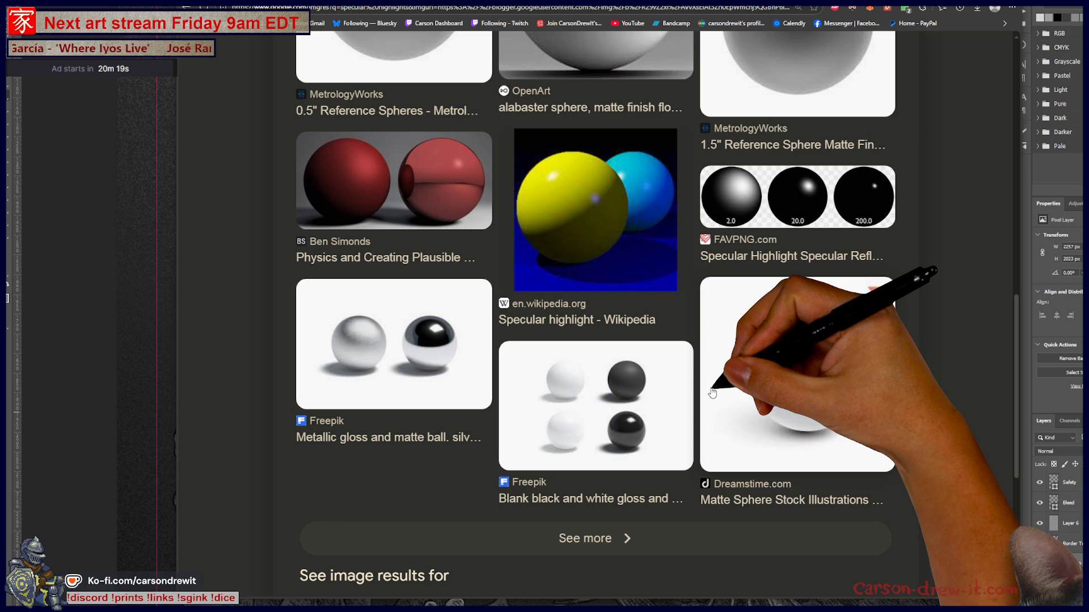
pyautogui.scroll(-3, 711, 394)
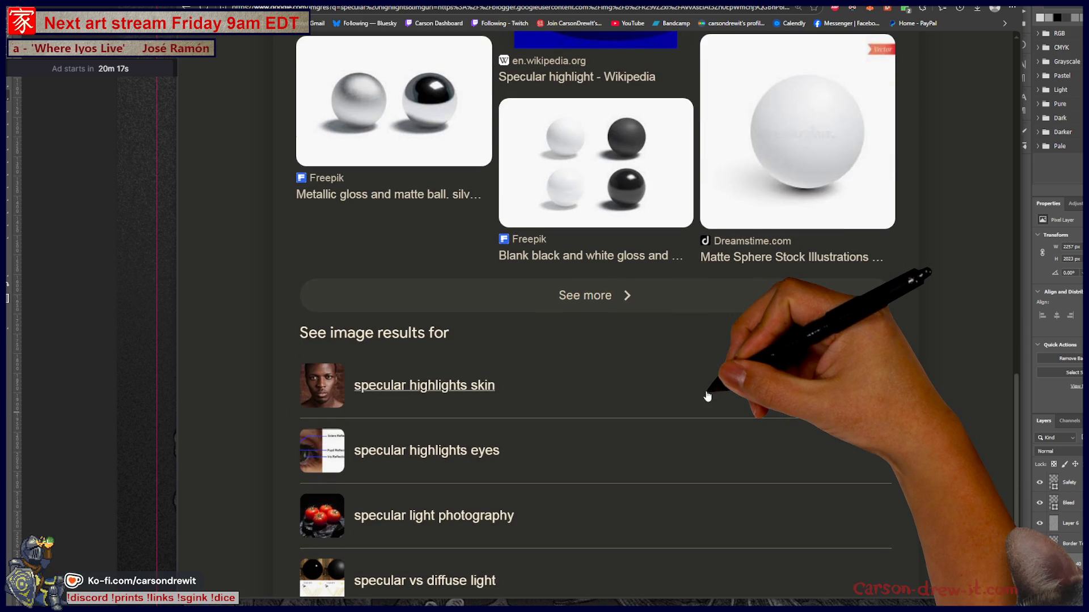
pyautogui.scroll(3, 706, 391)
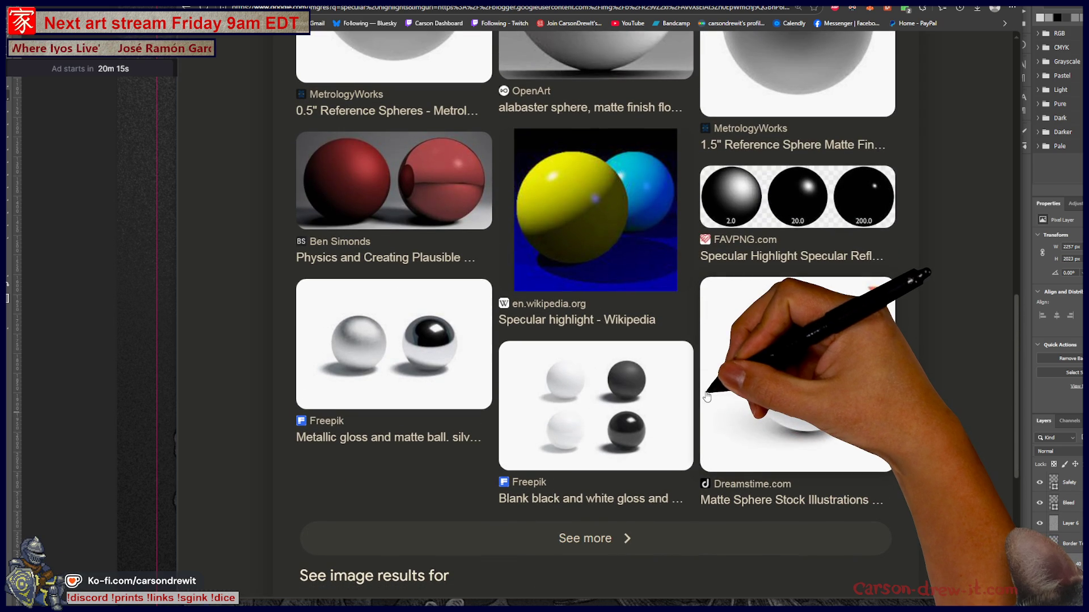
pyautogui.scroll(7, 706, 396)
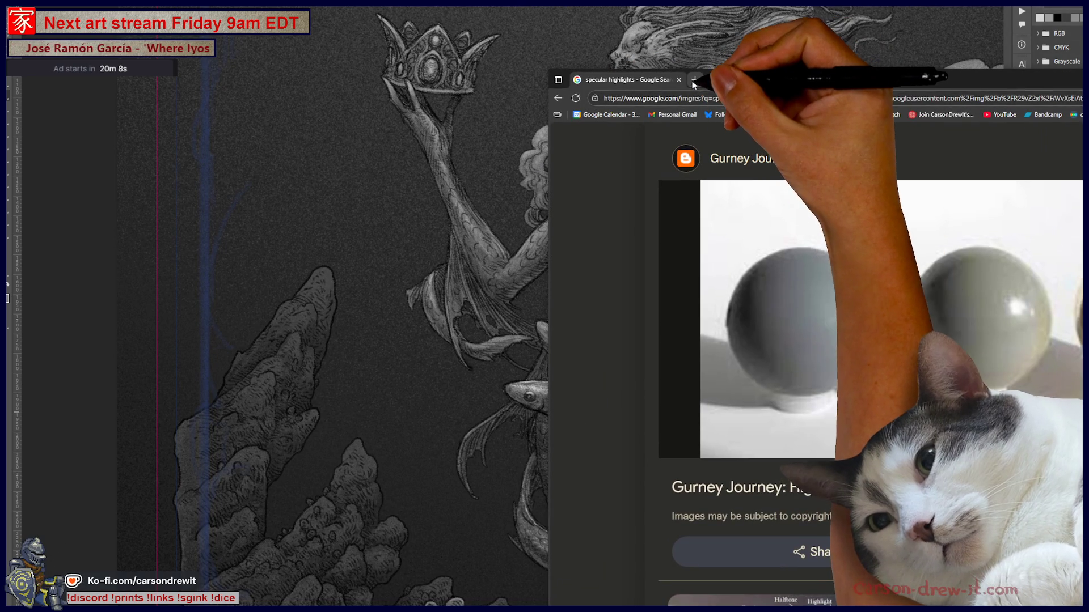
# - Search 'snake scales' image results in a new maximized tab, then return to the mermaid painting
pyautogui.click(694, 79)
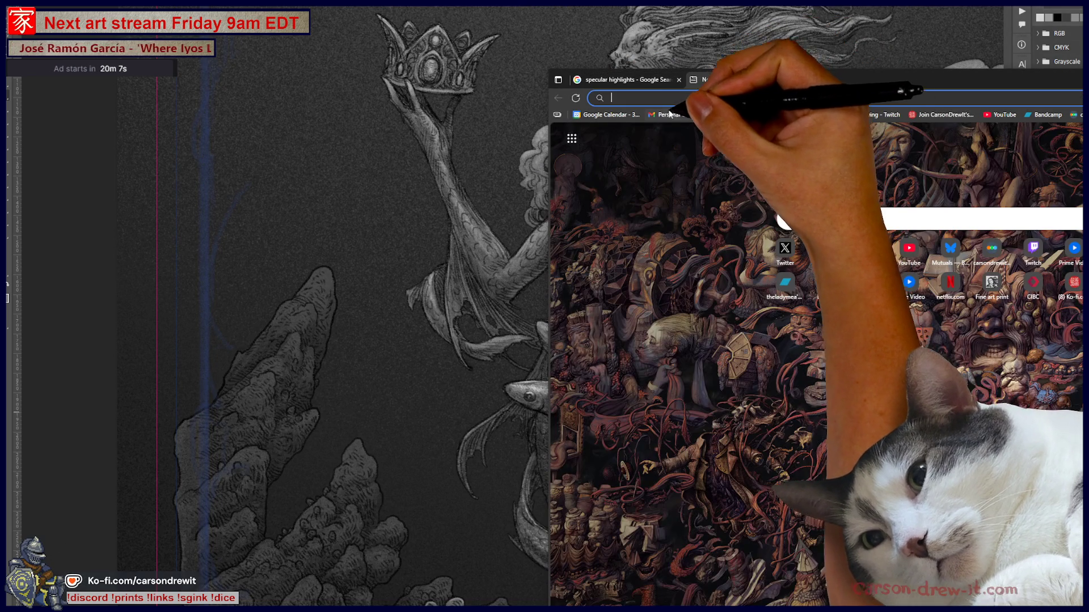
pyautogui.write('snake scales')
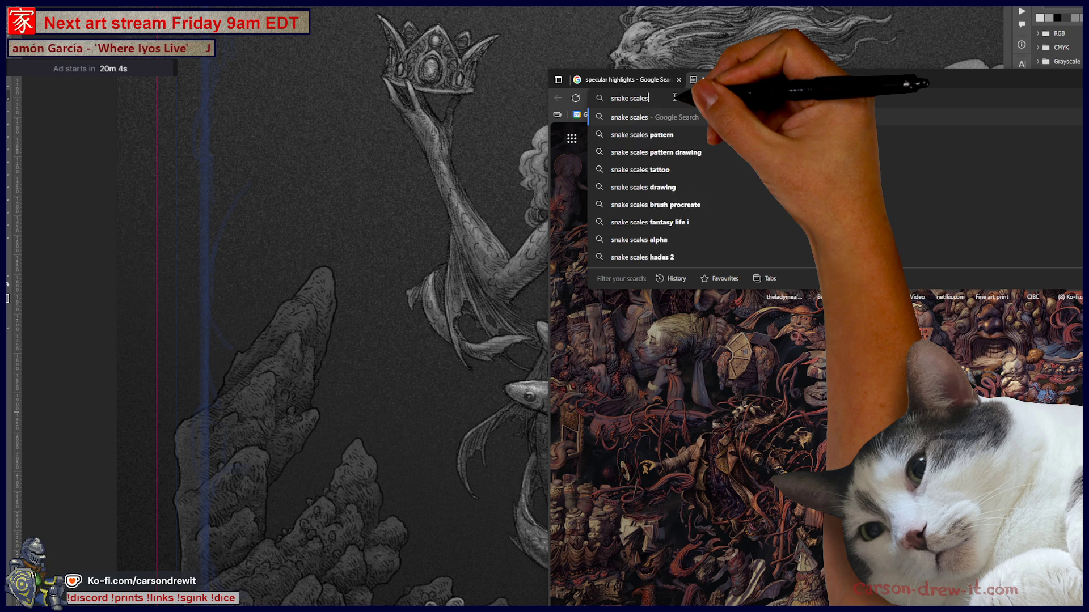
pyautogui.press('Return')
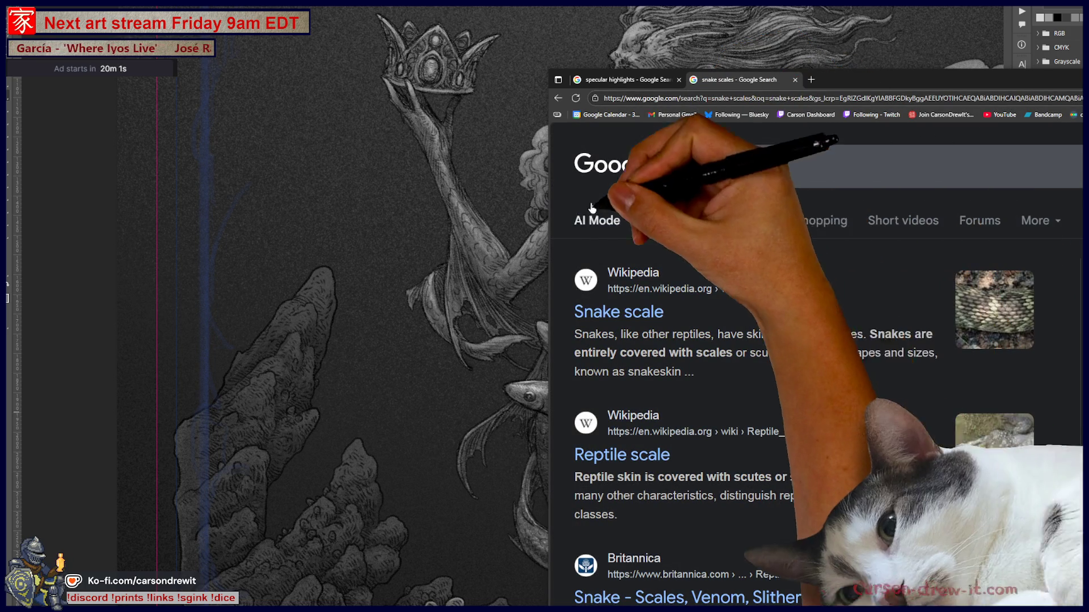
pyautogui.click(685, 220)
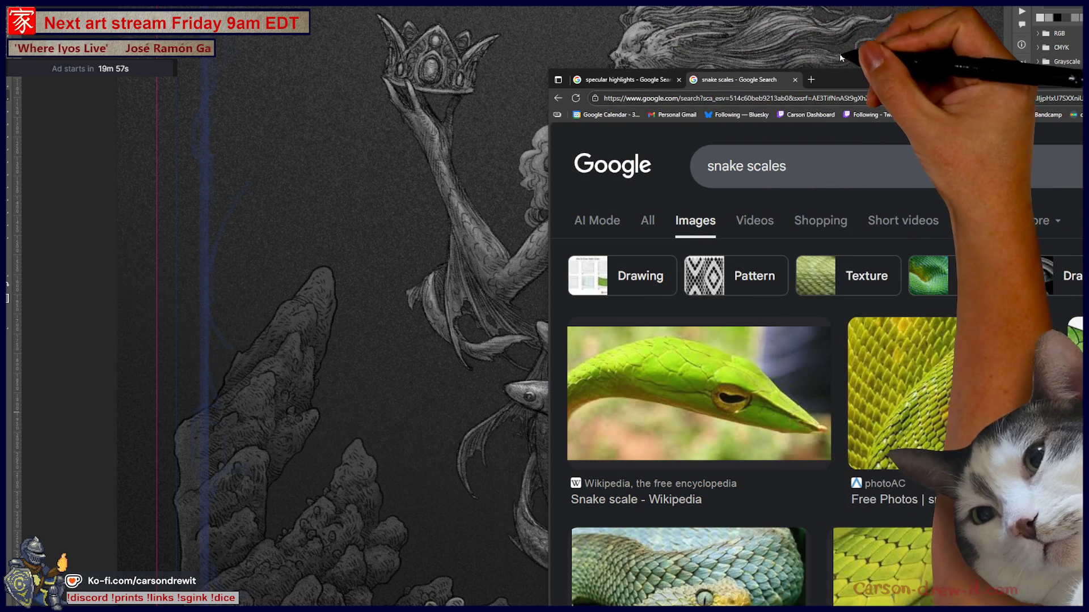
pyautogui.press('super+Up')
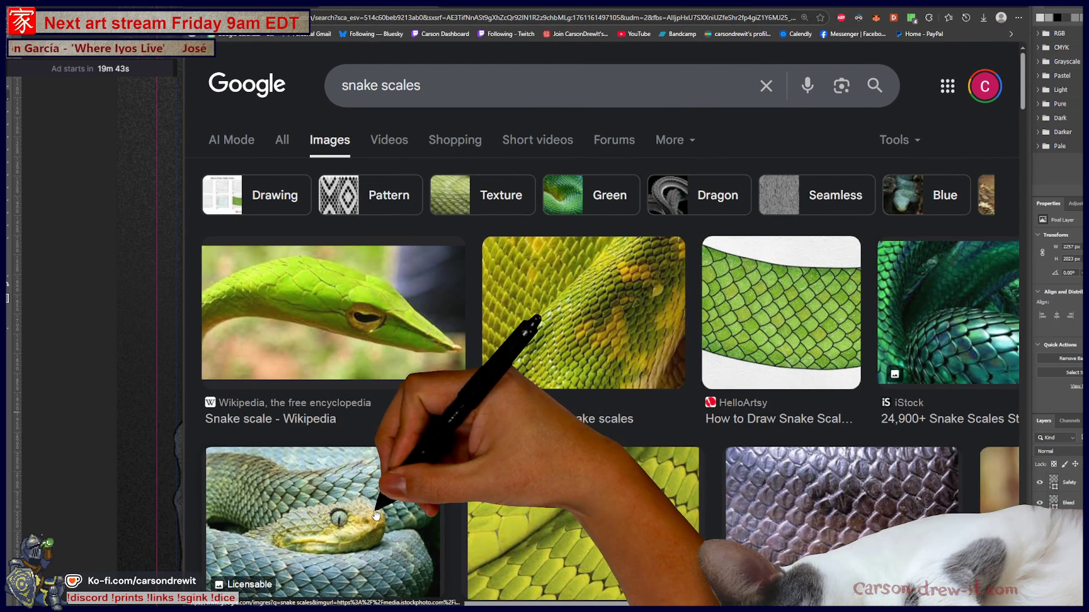
pyautogui.hotkey('alt', 'Tab')
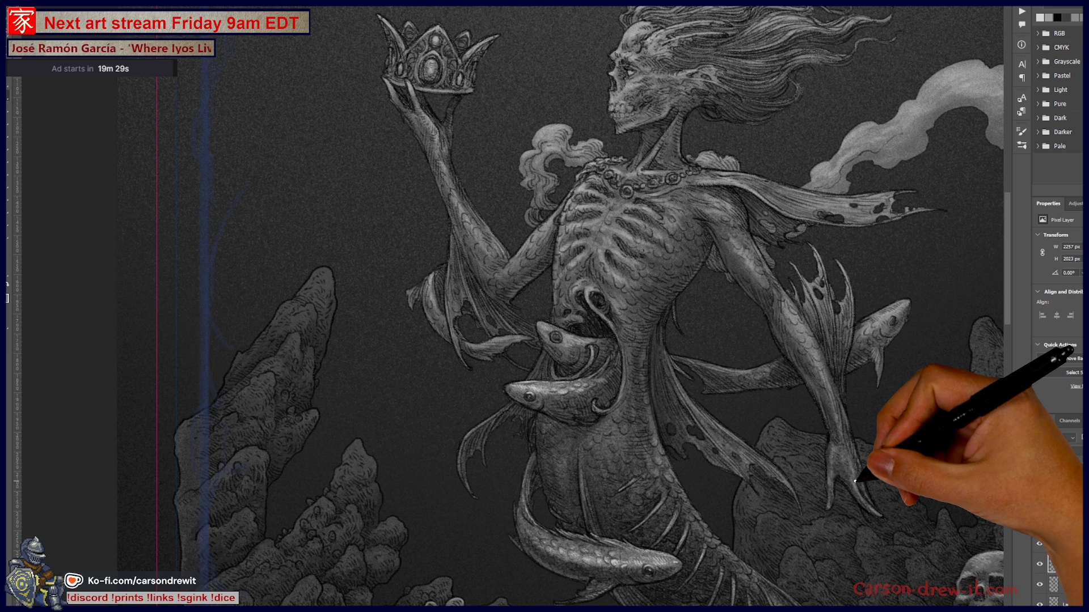
pyautogui.scroll(5, 596, 391)
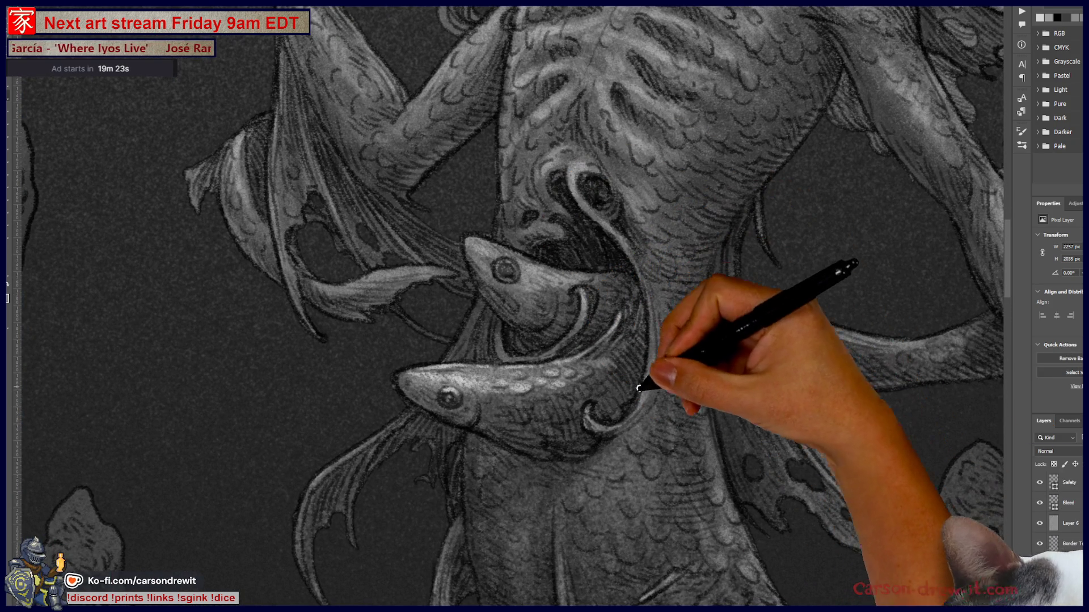
# - Brighten the fish's mouth curve and the lower fish's scales in white, then pan toward the right-hand fins
pyautogui.moveTo(643, 379); pyautogui.dragTo(626, 418)
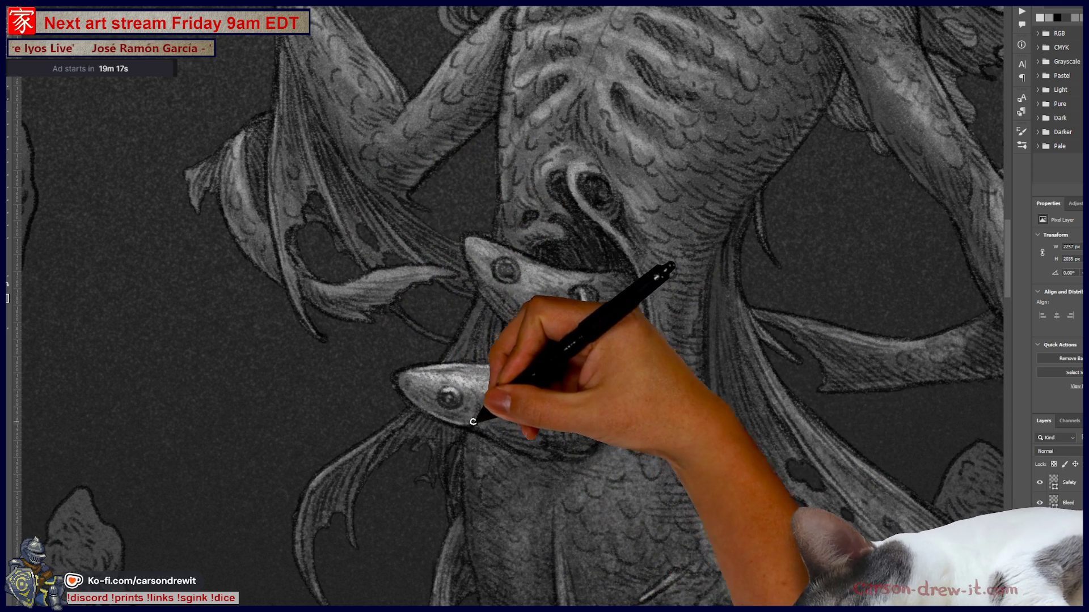
pyautogui.moveTo(498, 430); pyautogui.dragTo(539, 456)
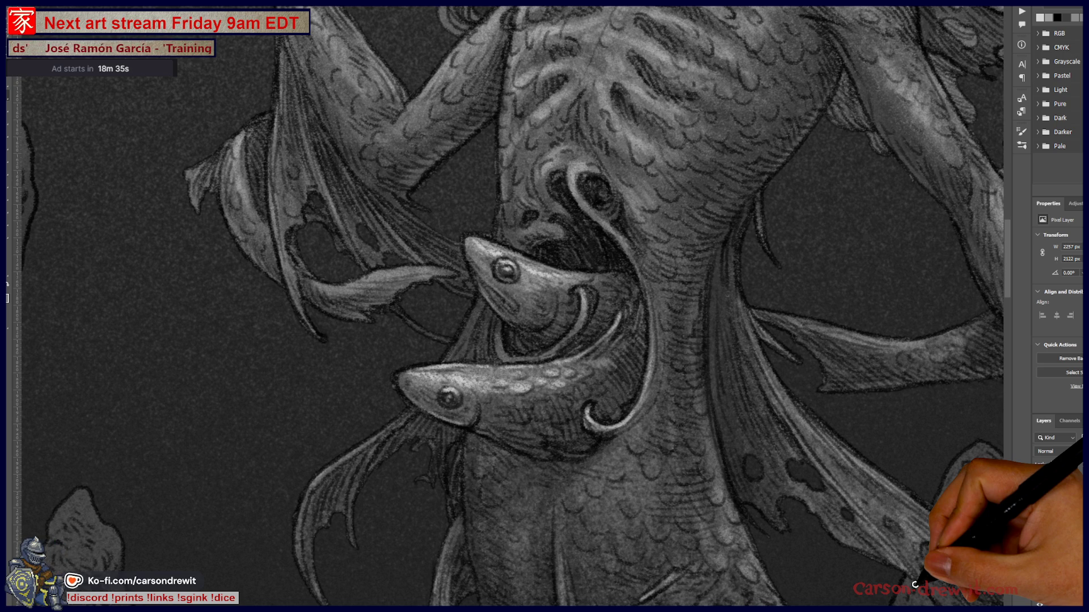
pyautogui.moveTo(591, 328)
pyautogui.mouseDown()
pyautogui.moveTo(373, 330)
pyautogui.moveTo(339, 390)
pyautogui.mouseUp()
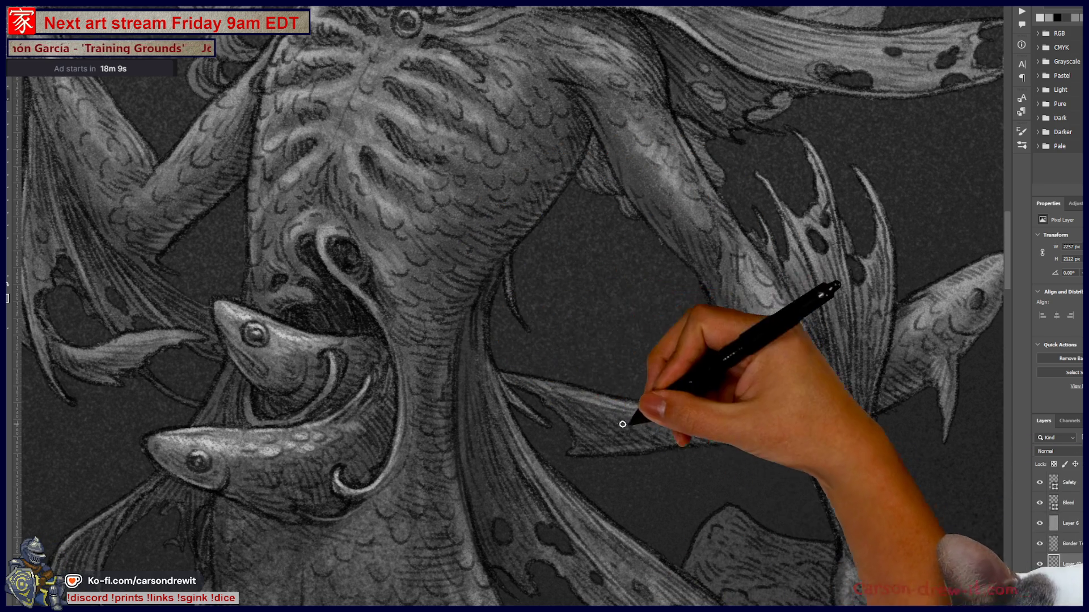
# - Paint white highlights up the chest and down the ribcage, ending with the view near the skull
pyautogui.moveTo(608, 421); pyautogui.dragTo(563, 230)
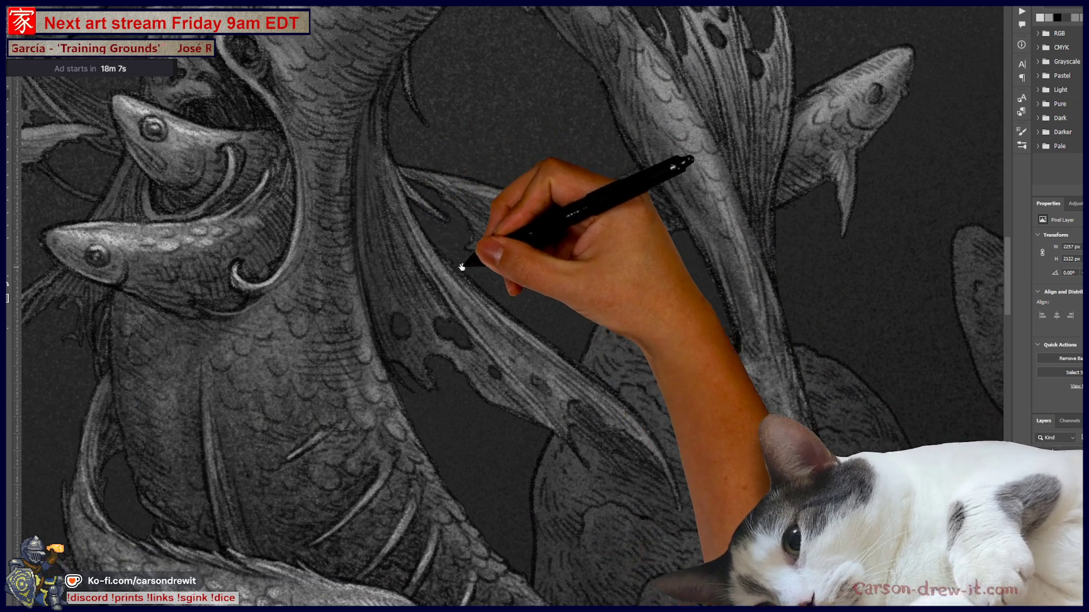
pyautogui.moveTo(313, 307)
pyautogui.mouseDown()
pyautogui.moveTo(364, 374)
pyautogui.moveTo(533, 450)
pyautogui.moveTo(535, 505)
pyautogui.mouseUp()
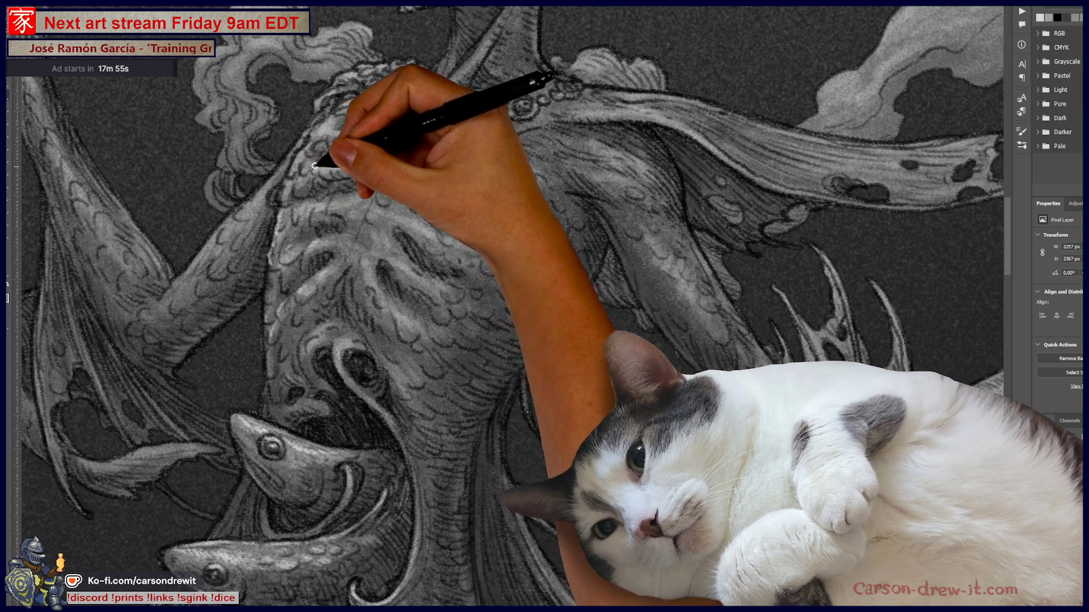
pyautogui.press('ctrl')
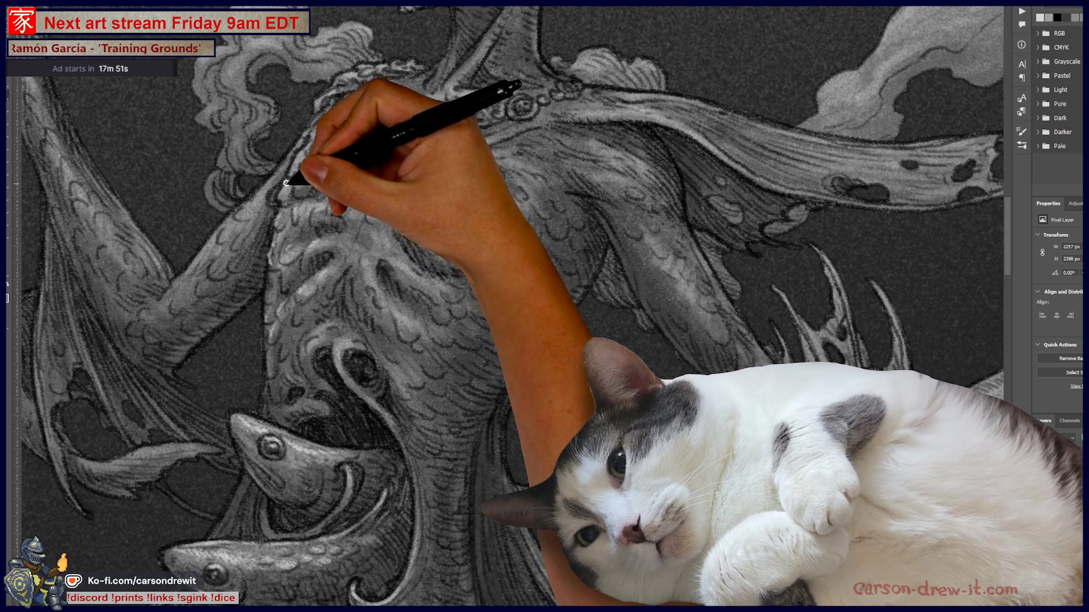
pyautogui.moveTo(296, 206); pyautogui.dragTo(291, 164)
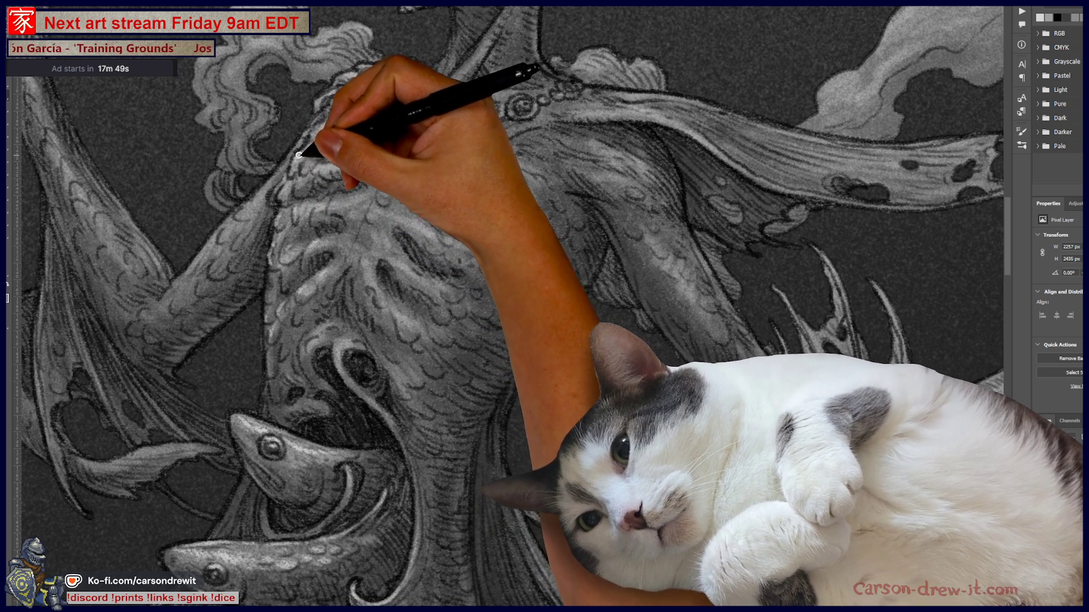
pyautogui.moveTo(634, 572); pyautogui.dragTo(645, 586)
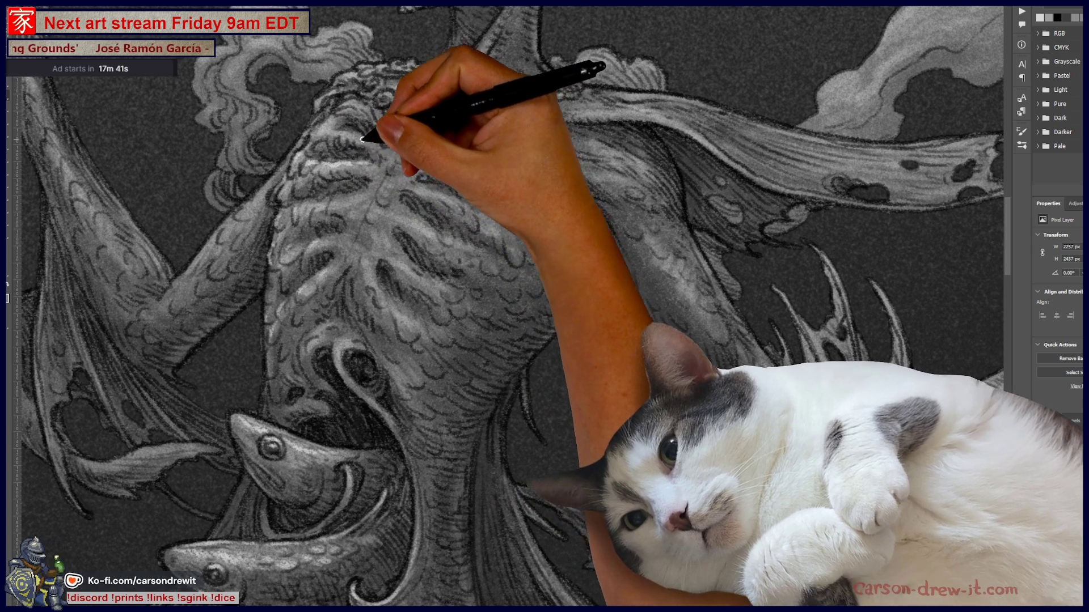
pyautogui.moveTo(343, 131); pyautogui.dragTo(311, 203)
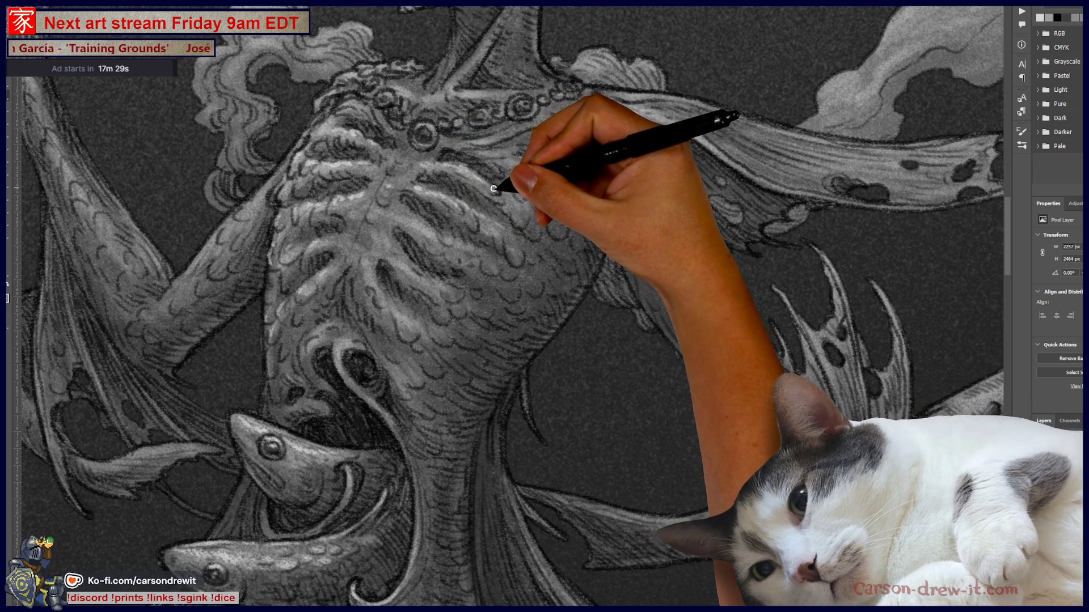
pyautogui.moveTo(562, 293); pyautogui.dragTo(716, 439)
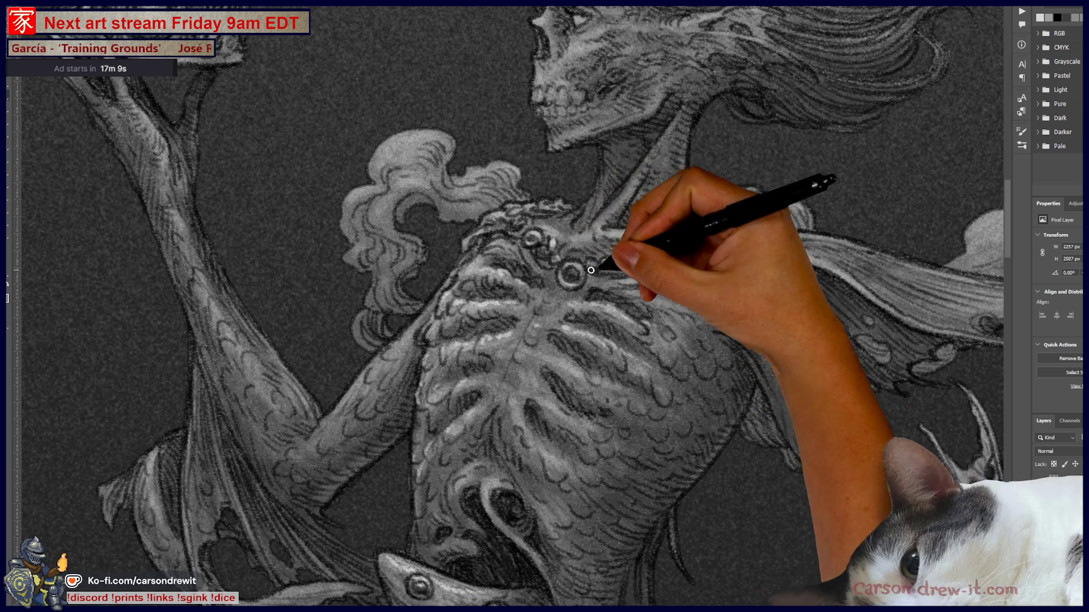
# - Pan onto the skull's face and brighten its brow with white strokes
pyautogui.moveTo(717, 194); pyautogui.dragTo(564, 388)
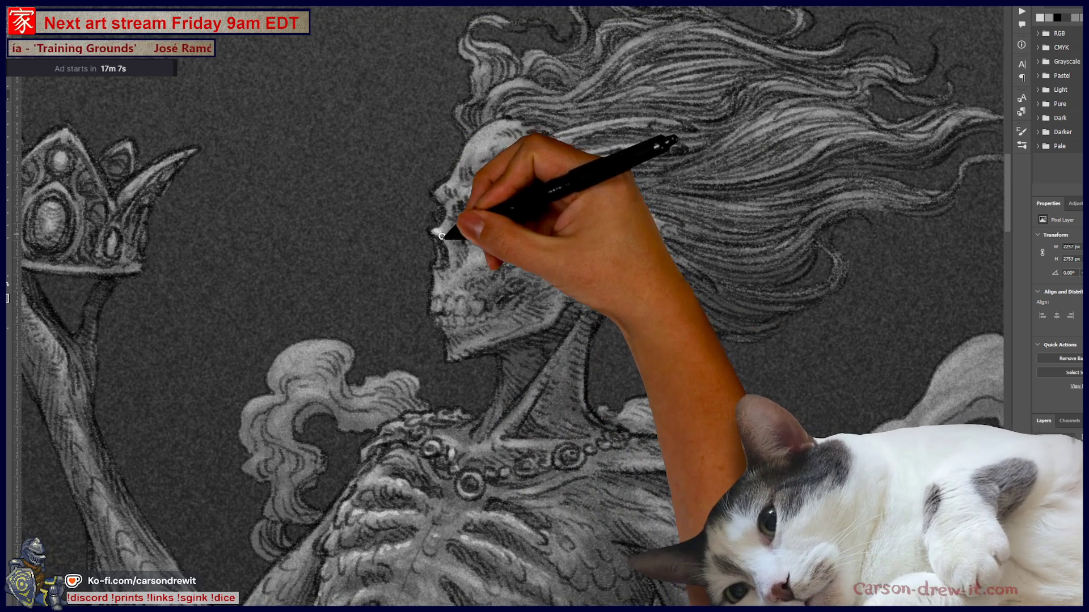
pyautogui.moveTo(451, 204)
pyautogui.mouseDown()
pyautogui.moveTo(484, 199)
pyautogui.moveTo(443, 185)
pyautogui.moveTo(498, 175)
pyautogui.moveTo(496, 129)
pyautogui.moveTo(513, 160)
pyautogui.moveTo(571, 127)
pyautogui.moveTo(705, 127)
pyautogui.moveTo(680, 117)
pyautogui.moveTo(563, 159)
pyautogui.moveTo(636, 139)
pyautogui.moveTo(692, 151)
pyautogui.moveTo(704, 146)
pyautogui.moveTo(519, 162)
pyautogui.moveTo(499, 122)
pyautogui.moveTo(598, 227)
pyautogui.moveTo(676, 214)
pyautogui.moveTo(684, 245)
pyautogui.moveTo(595, 230)
pyautogui.moveTo(700, 252)
pyautogui.moveTo(724, 303)
pyautogui.moveTo(611, 272)
pyautogui.mouseUp()
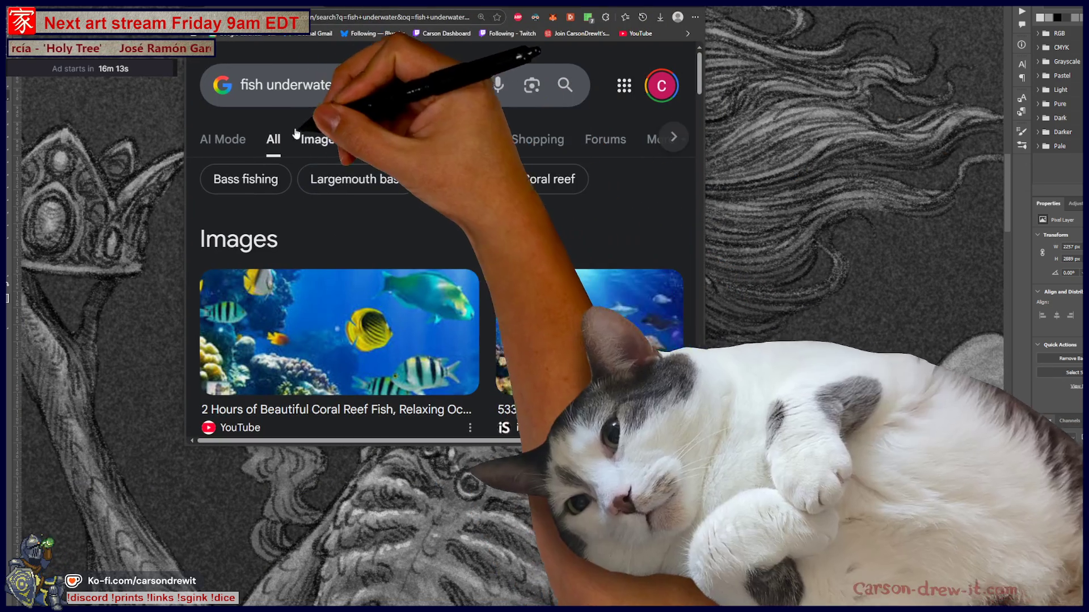
# - Show 'fish underwater' image results enlarged and preview the clownfish, shark and sardine school photos
pyautogui.click(315, 140)
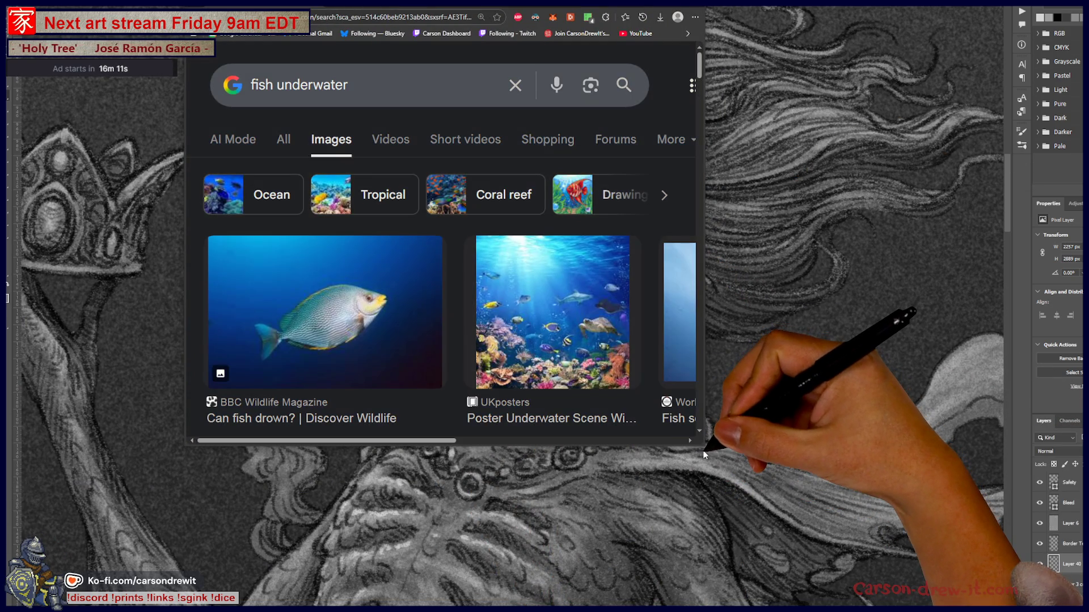
pyautogui.moveTo(703, 450); pyautogui.dragTo(979, 605)
pyautogui.scroll(-4, 370, 214)
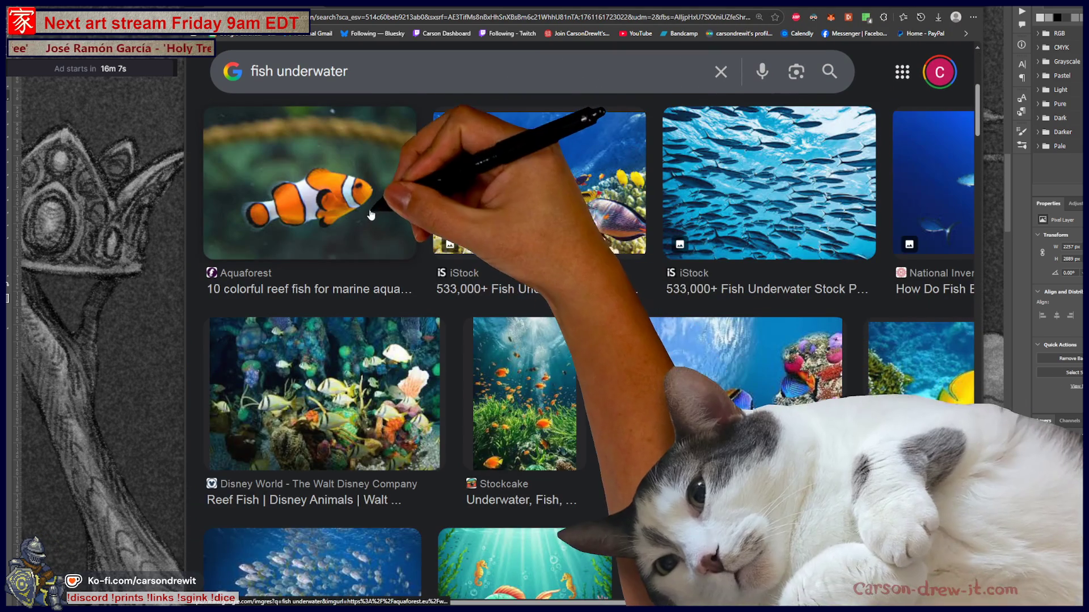
pyautogui.click(379, 192)
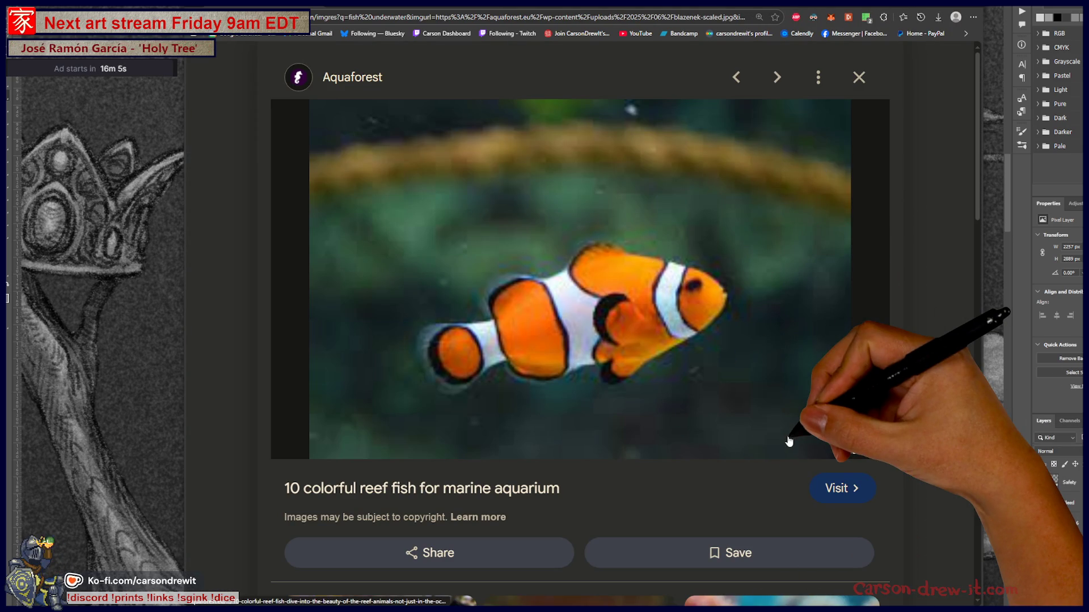
pyautogui.press('Escape')
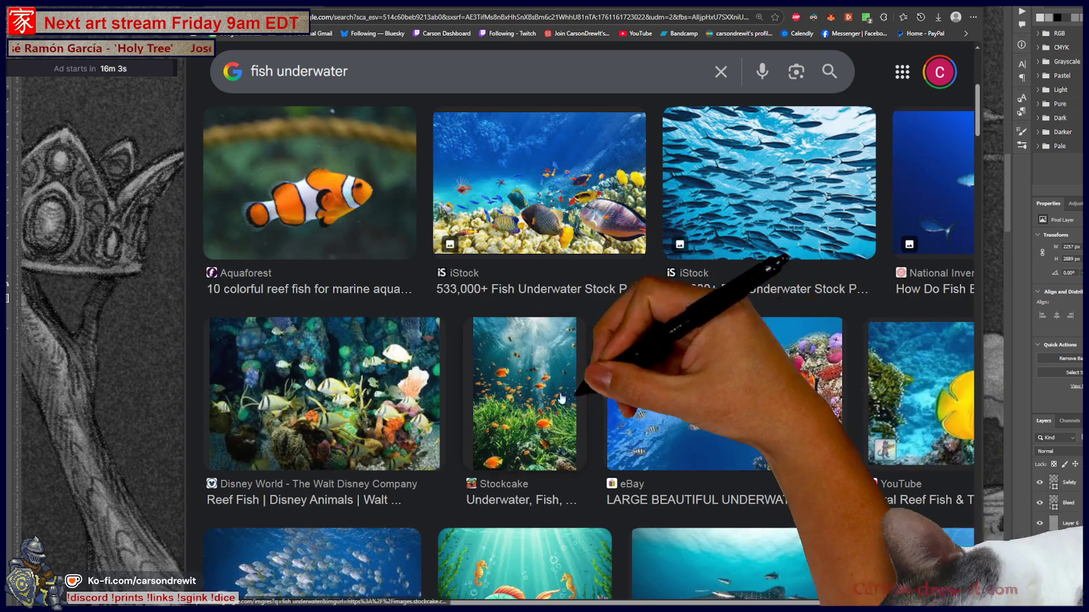
pyautogui.scroll(-3, 777, 394)
pyautogui.scroll(-3, 779, 394)
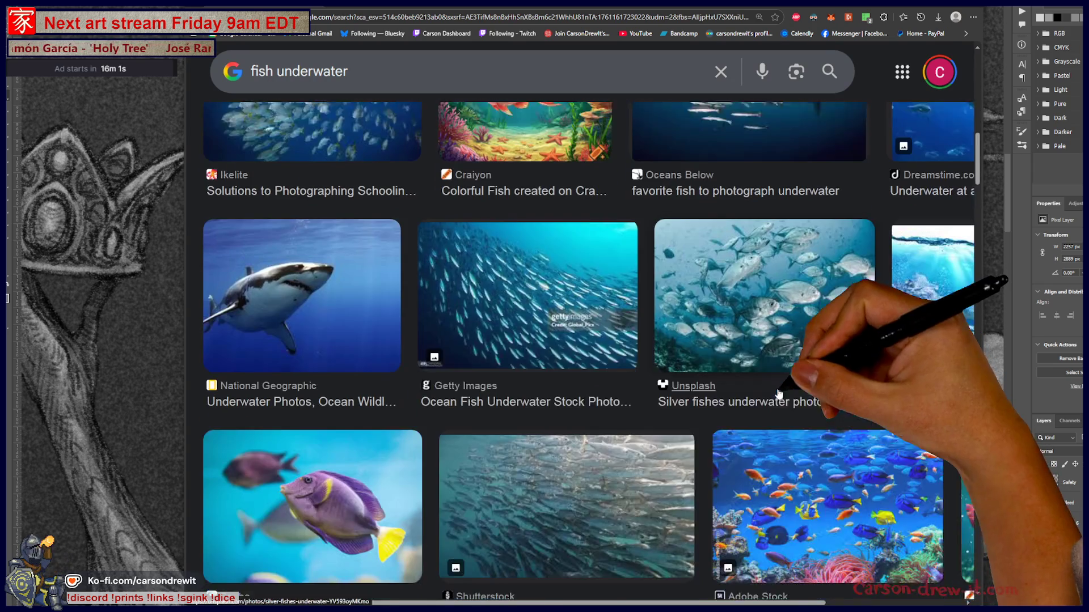
pyautogui.click(366, 290)
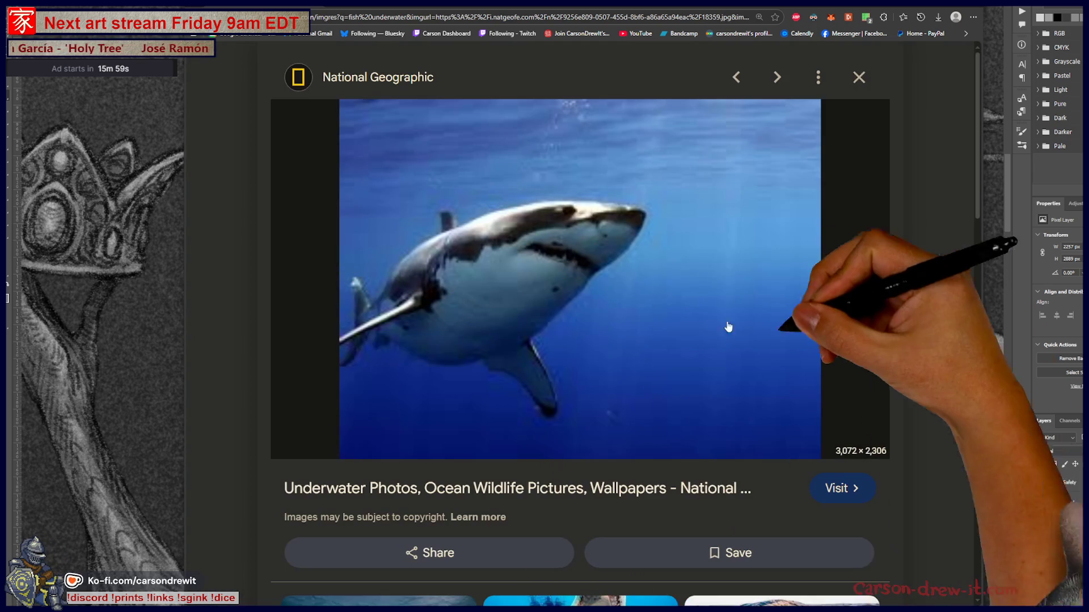
pyautogui.press('Escape')
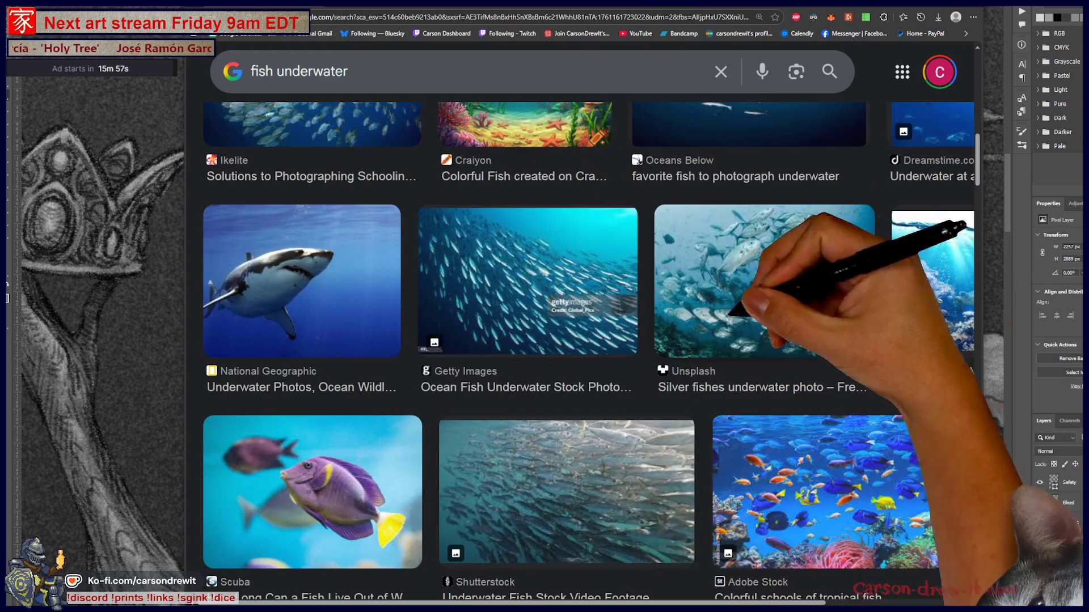
pyautogui.scroll(-3, 322, 304)
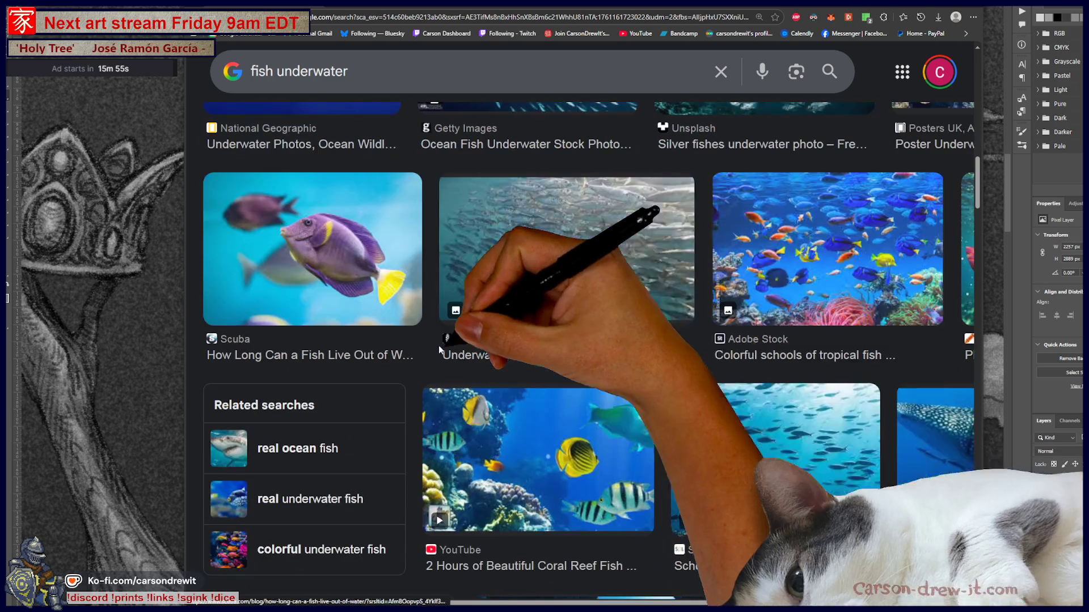
pyautogui.click(614, 236)
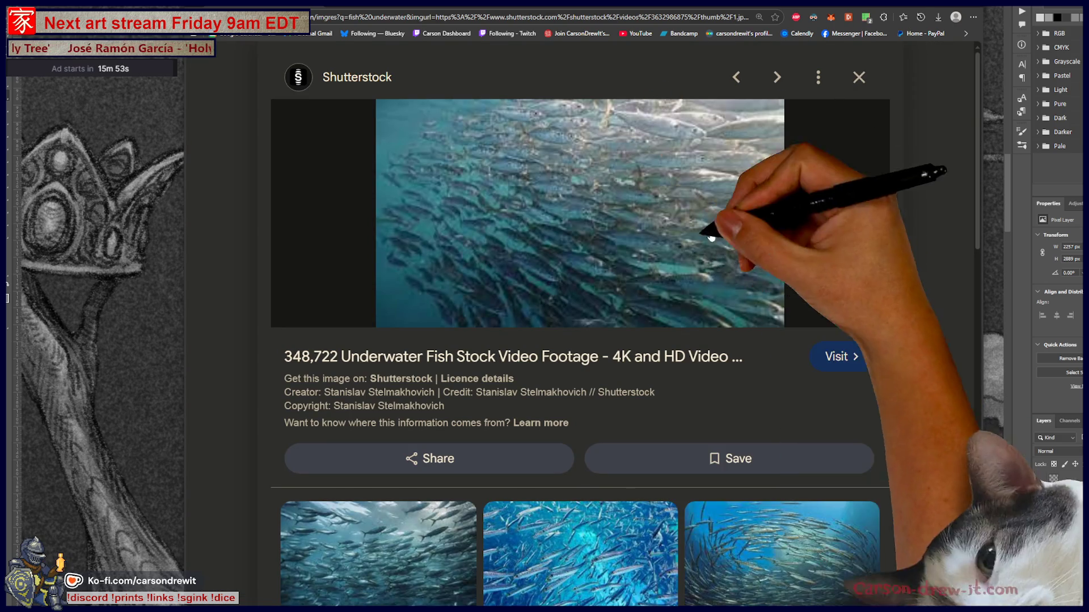
pyautogui.scroll(-2, 583, 363)
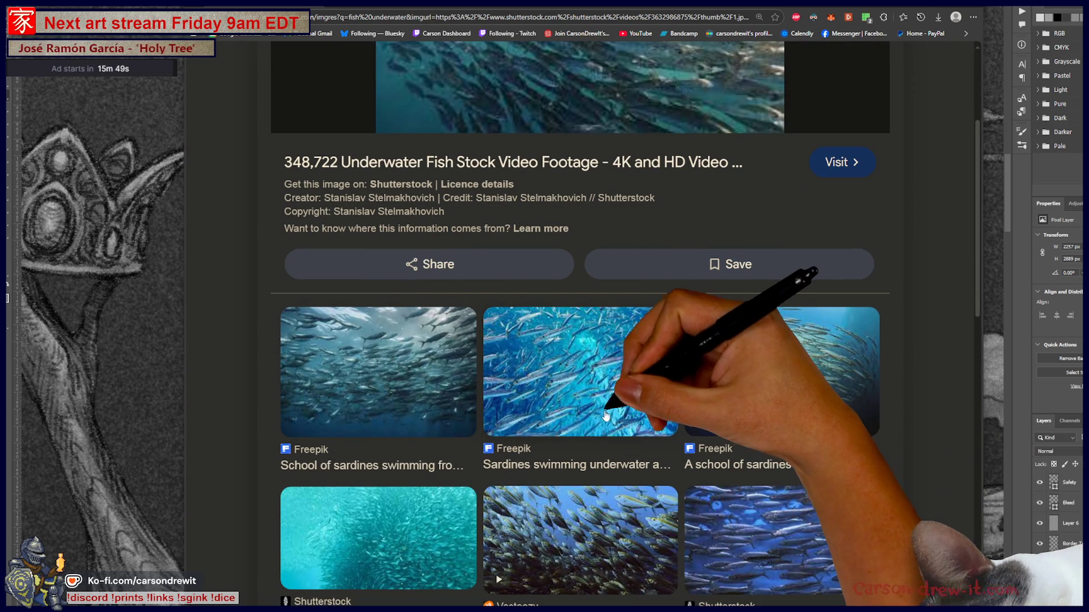
pyautogui.scroll(-6, 622, 394)
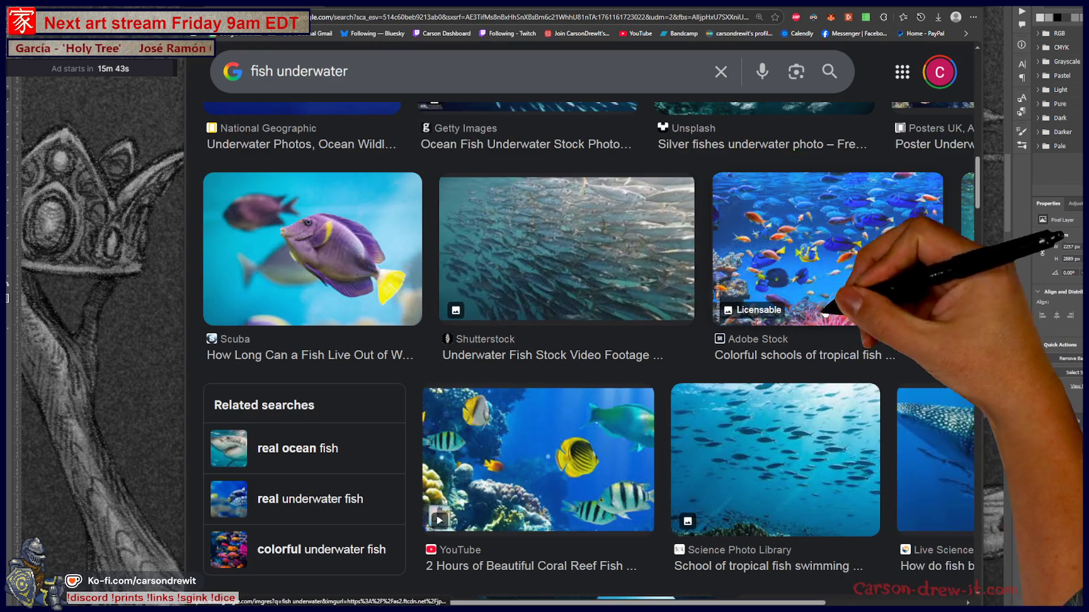
pyautogui.scroll(-3, 672, 240)
pyautogui.hscroll(1, 681, 340)
pyautogui.hscroll(2, 685, 371)
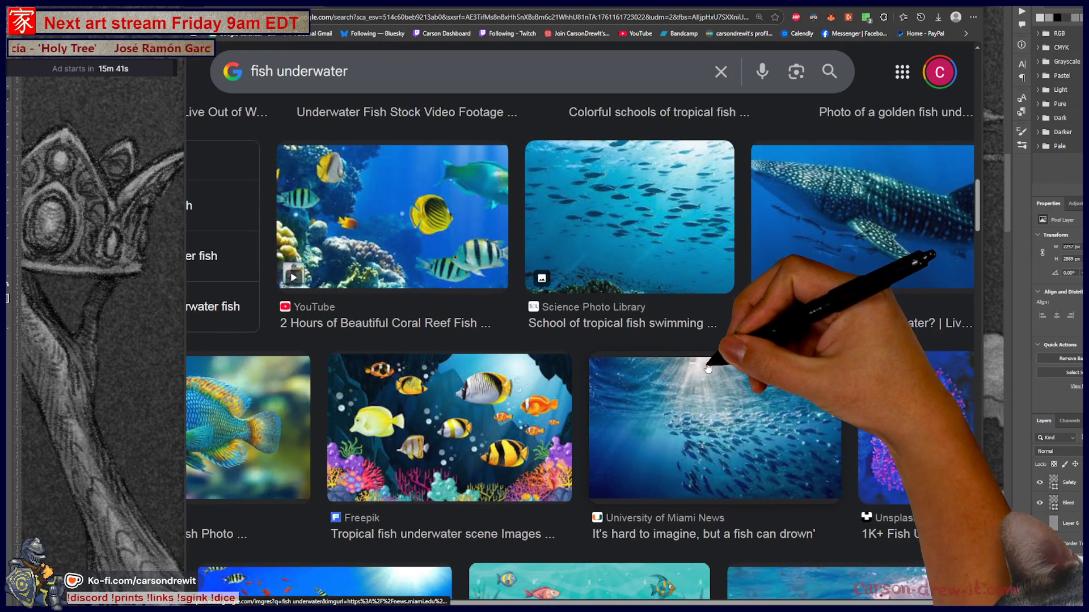
pyautogui.hscroll(1, 706, 366)
pyautogui.scroll(2, 723, 357)
pyautogui.scroll(2, 766, 344)
pyautogui.scroll(2, 770, 341)
pyautogui.scroll(-5, 765, 324)
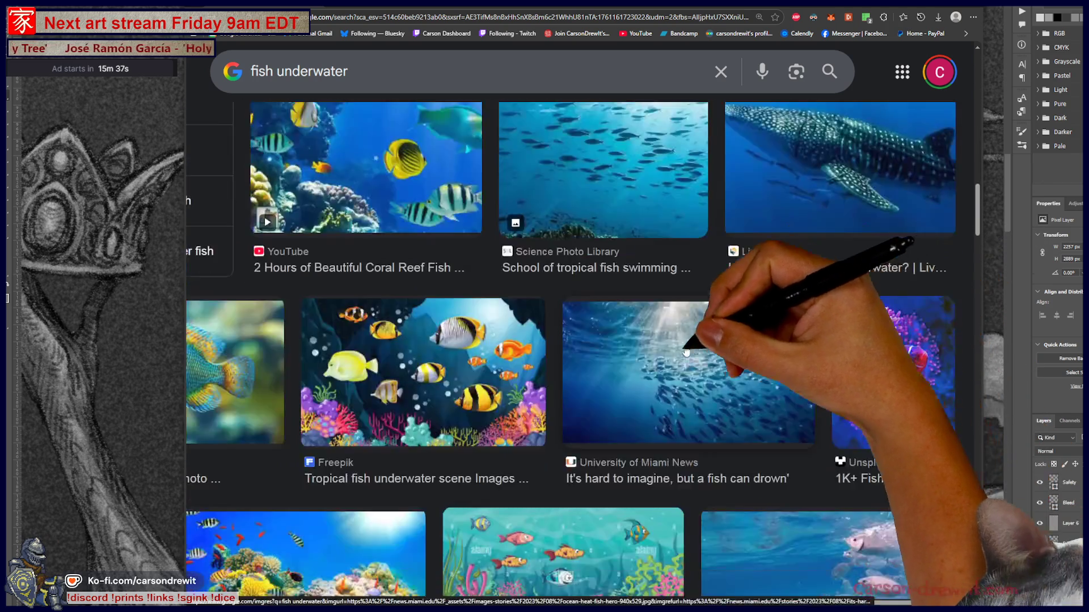
pyautogui.scroll(-5, 723, 332)
pyautogui.scroll(-4, 680, 349)
pyautogui.hscroll(-2, 662, 354)
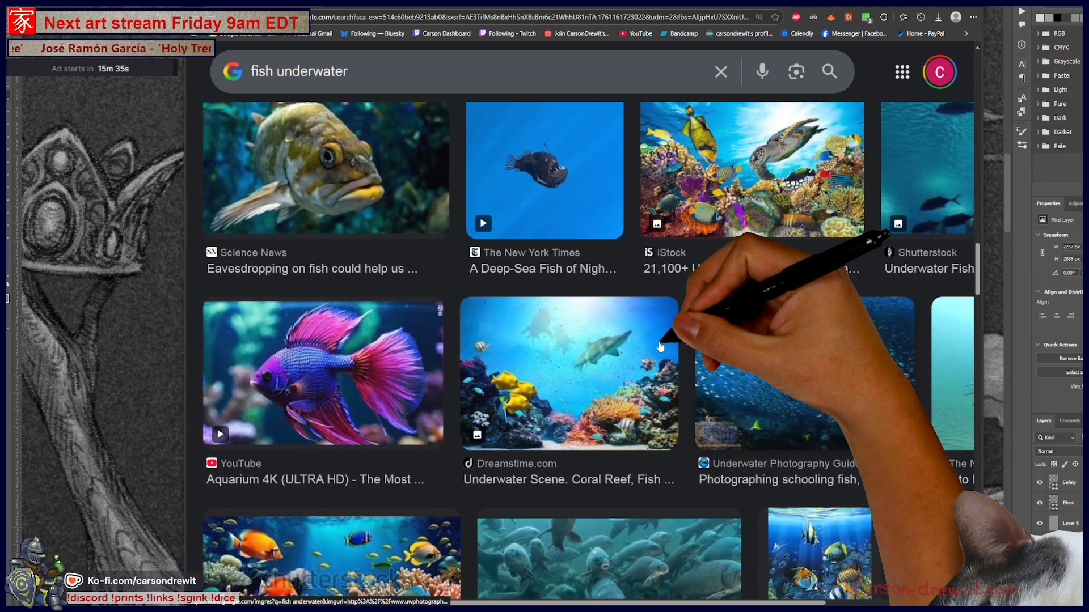
pyautogui.scroll(-3, 655, 362)
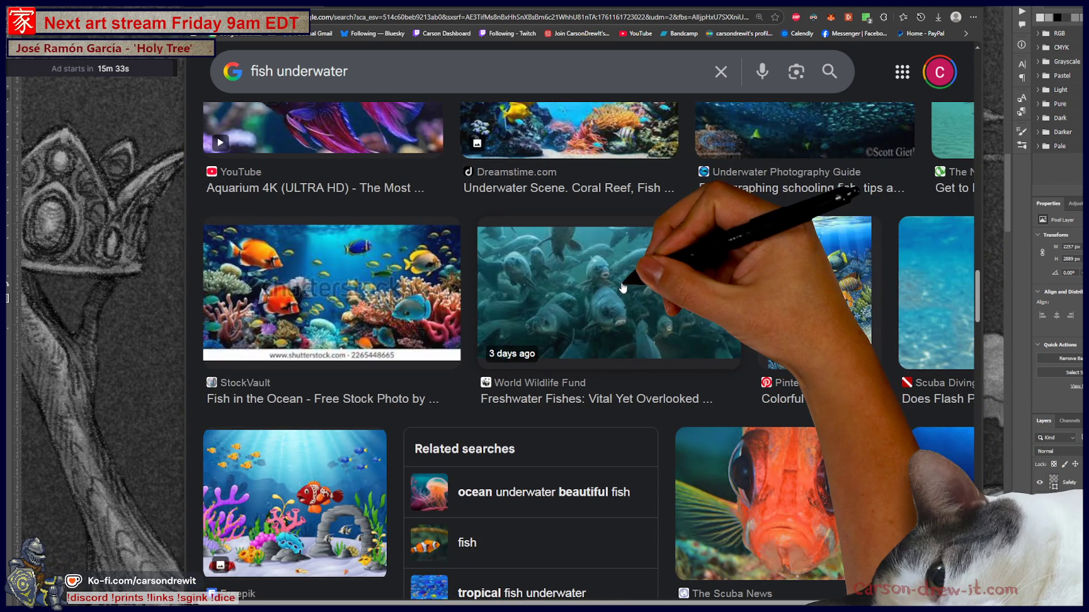
# - Preview the WWF fish and DivePhotoGuide clownfish photos, then leave The Scuba News red fish preview open
pyautogui.click(622, 289)
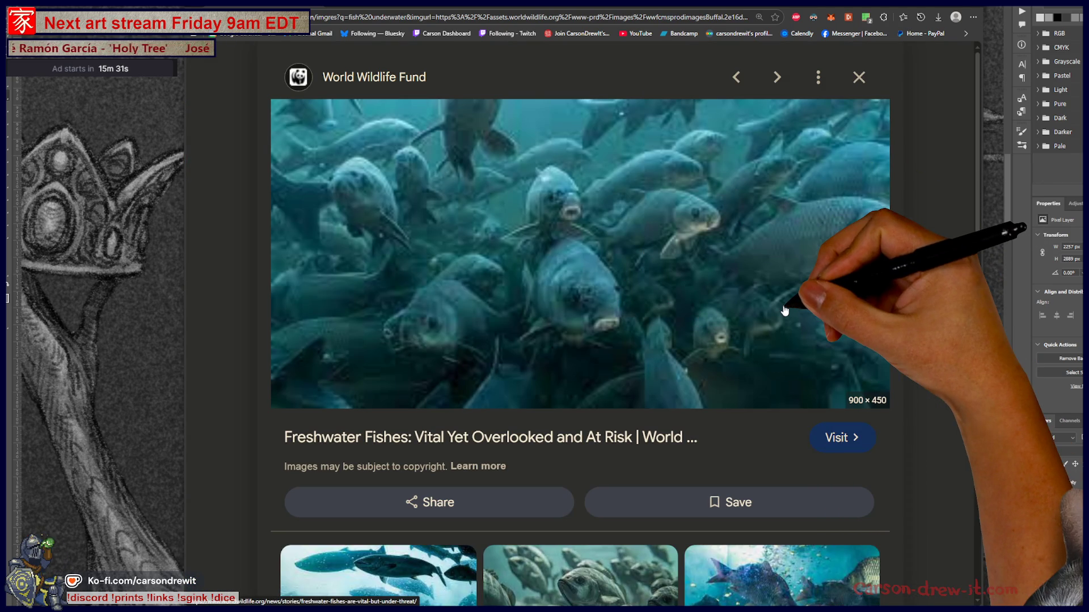
pyautogui.scroll(-1, 785, 311)
pyautogui.scroll(1, 595, 230)
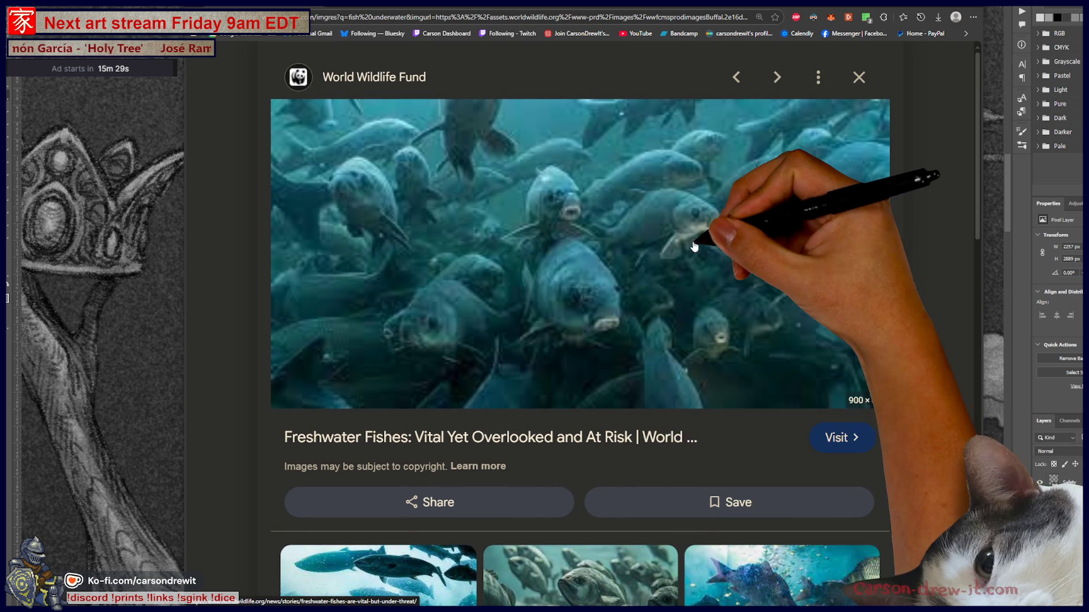
pyautogui.press('Escape')
pyautogui.scroll(-3, 510, 383)
pyautogui.click(368, 483)
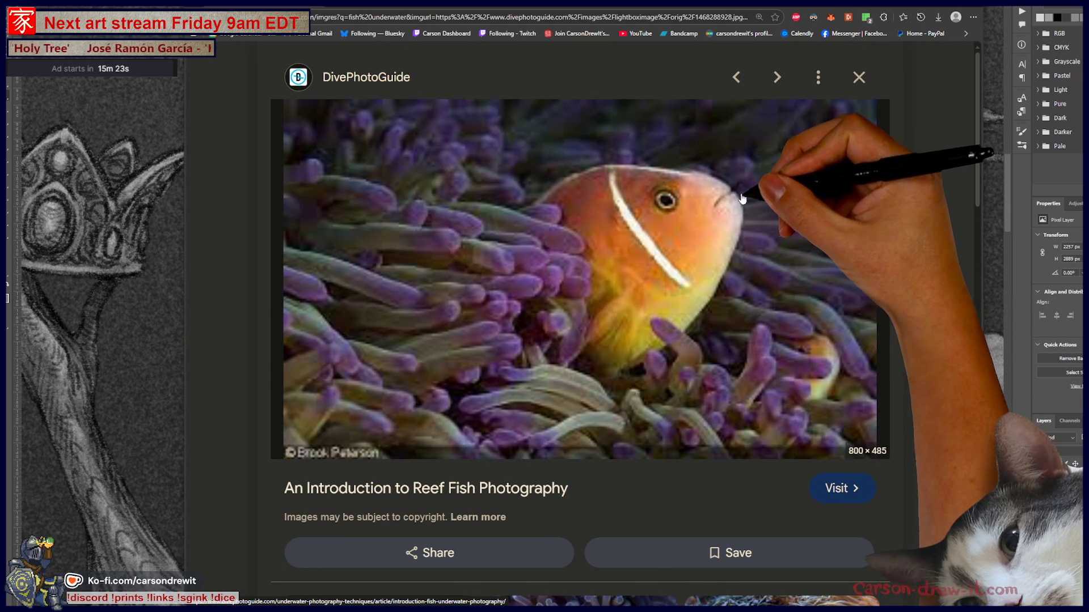
pyautogui.press('Escape')
pyautogui.scroll(-3, 809, 366)
pyautogui.scroll(3, 845, 425)
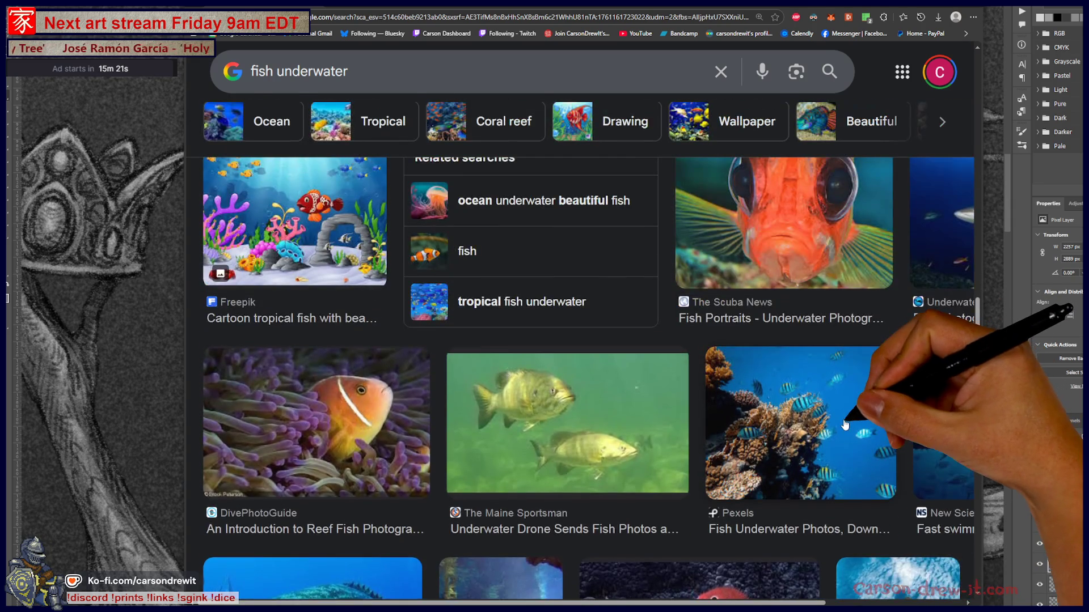
pyautogui.scroll(1, 844, 425)
pyautogui.hscroll(1, 726, 466)
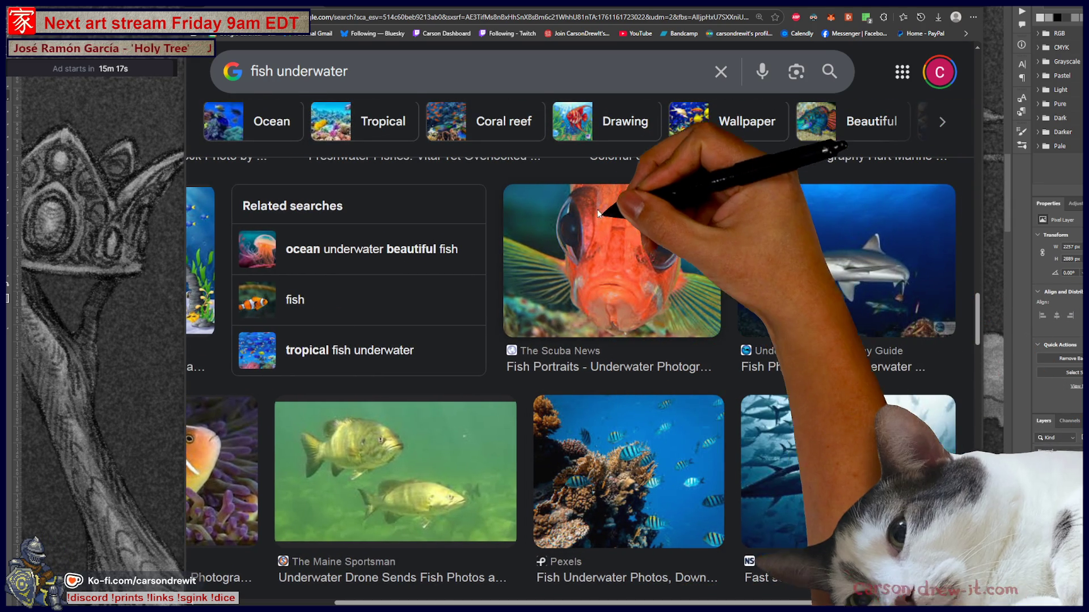
pyautogui.click(664, 268)
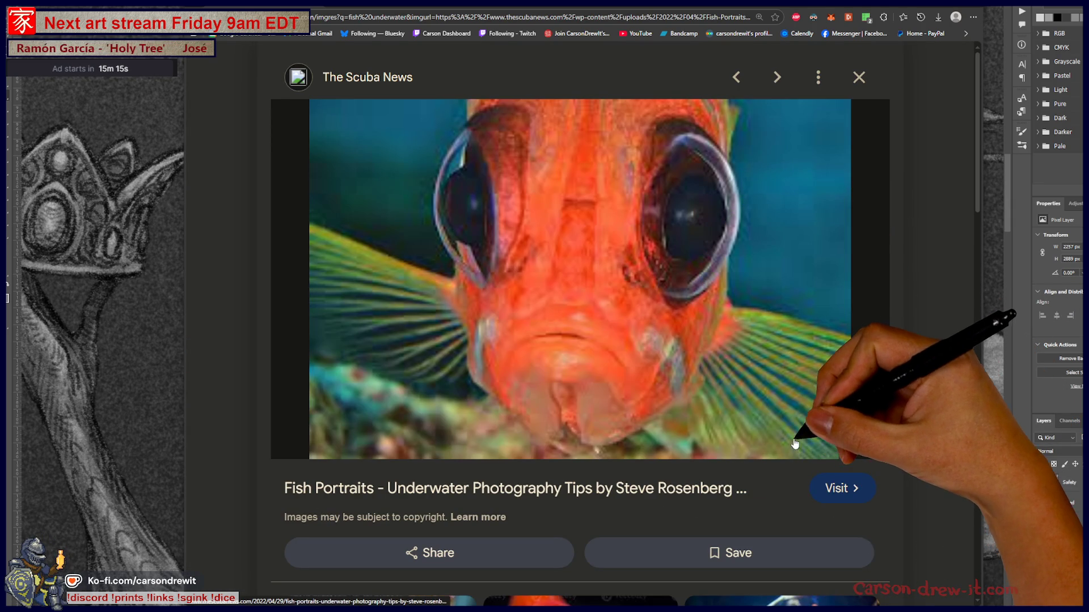
# - Open The Scuba News article and enlarge its lead fish, clownfish and anemonefish photos
pyautogui.click(582, 466)
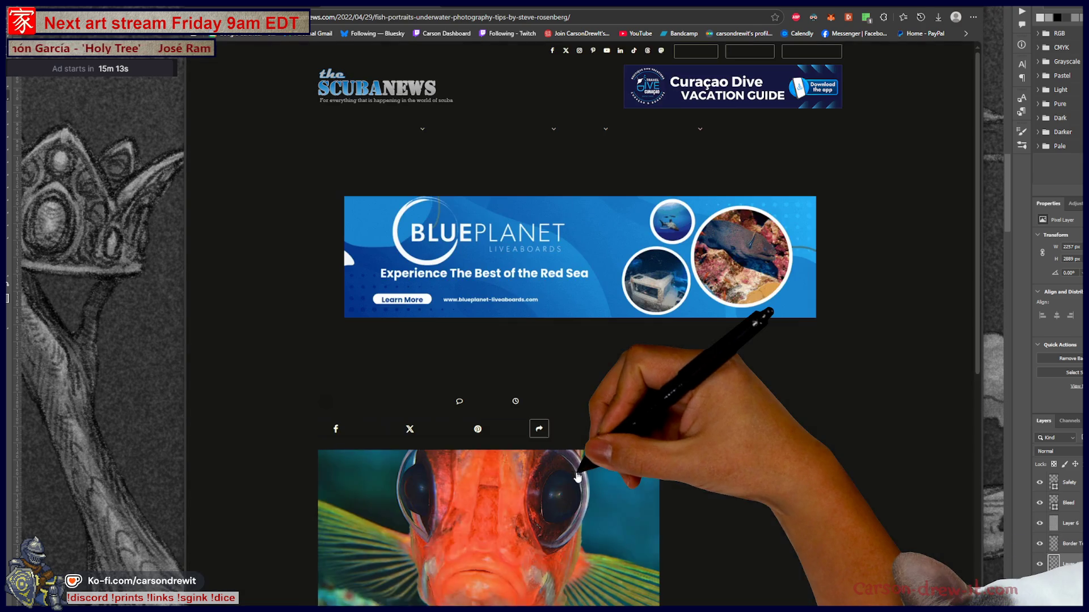
pyautogui.scroll(-3, 584, 474)
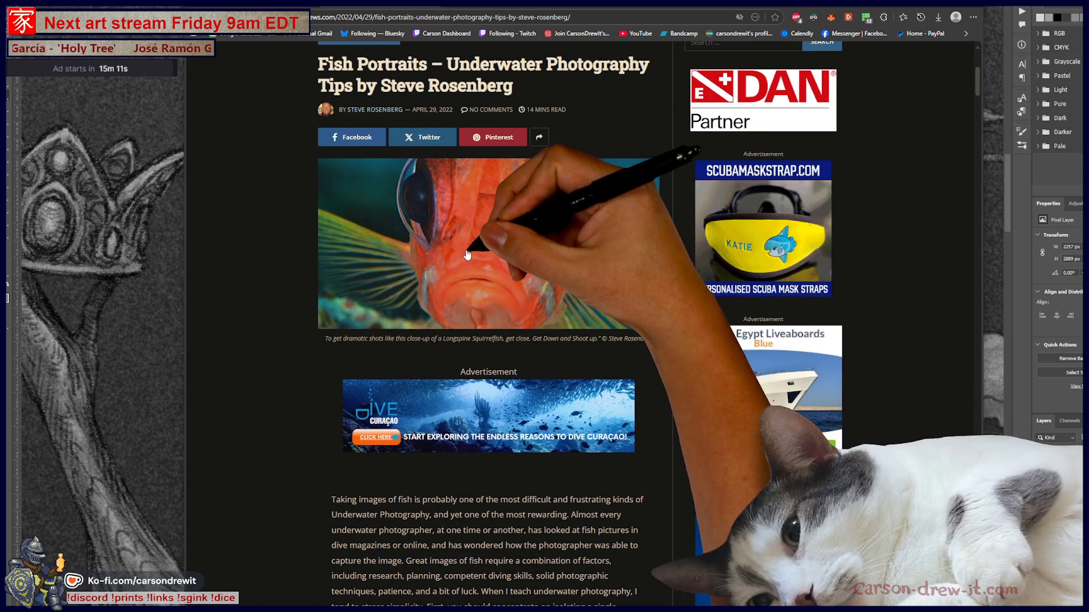
pyautogui.click(519, 300)
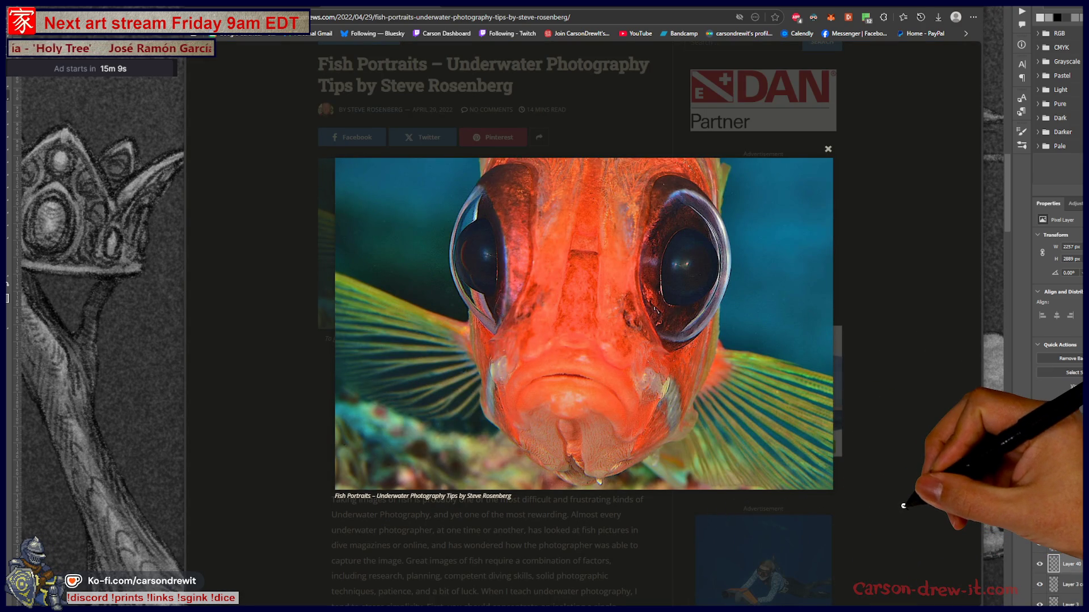
pyautogui.click(903, 506)
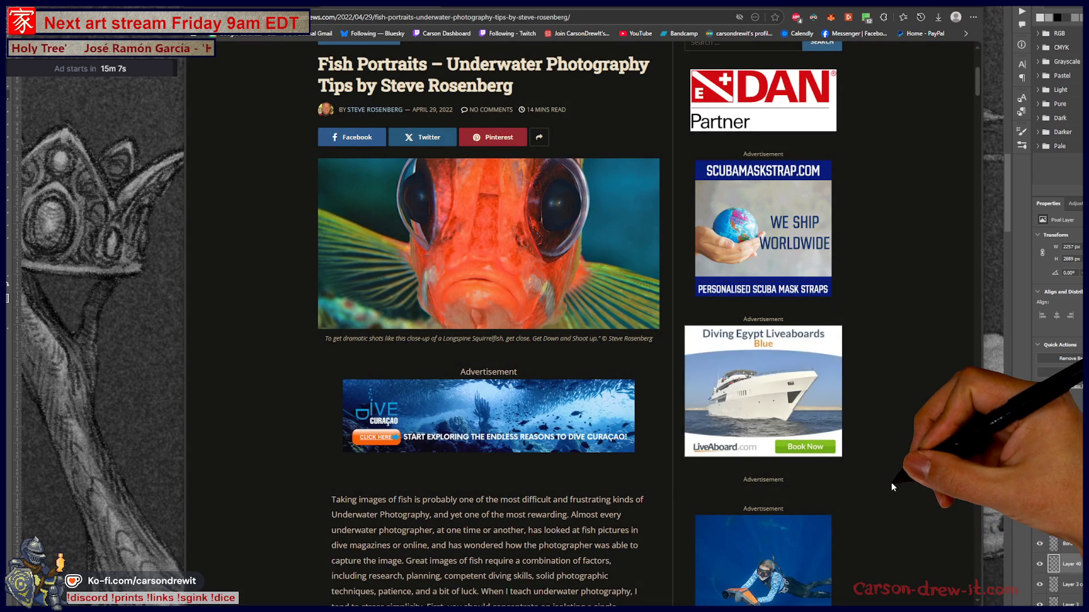
pyautogui.click(432, 207)
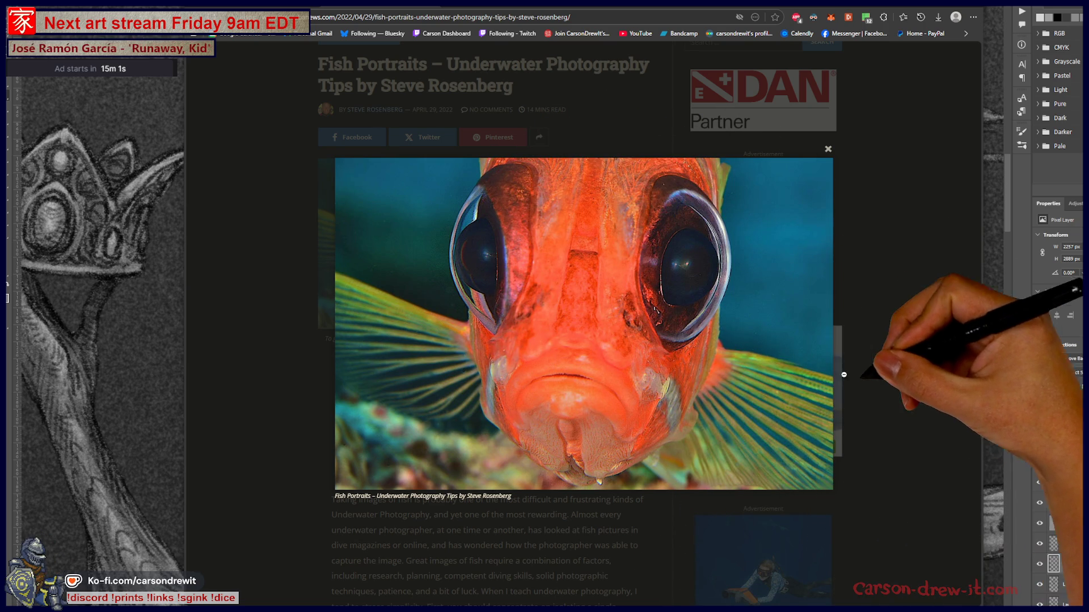
pyautogui.scroll(-5, 906, 426)
pyautogui.scroll(-3, 851, 438)
pyautogui.scroll(-1, 817, 445)
pyautogui.scroll(-5, 818, 442)
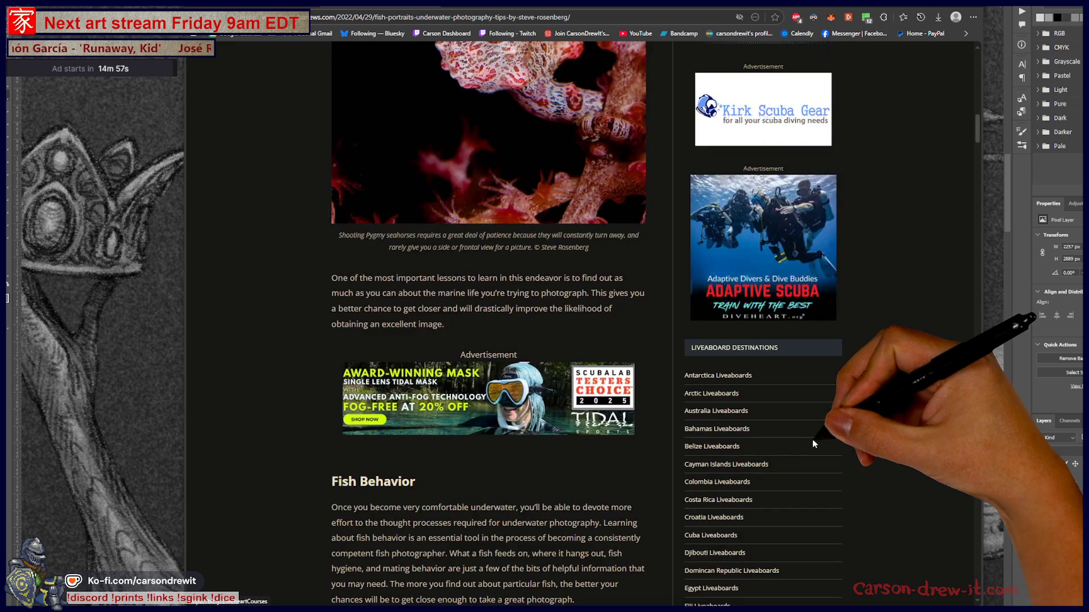
pyautogui.scroll(-5, 812, 440)
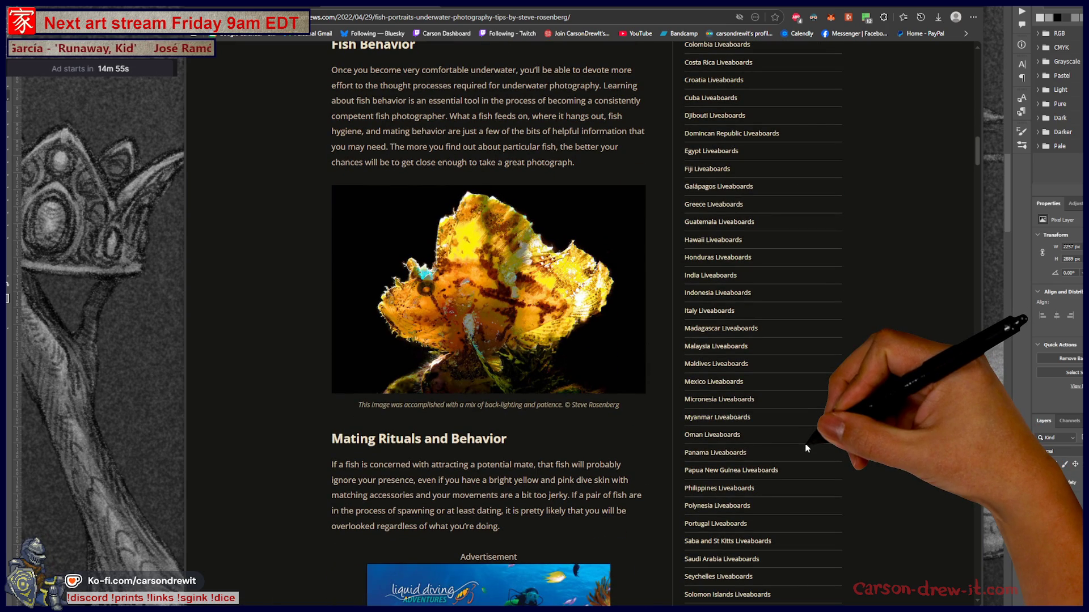
pyautogui.scroll(-5, 805, 448)
pyautogui.scroll(-5, 798, 450)
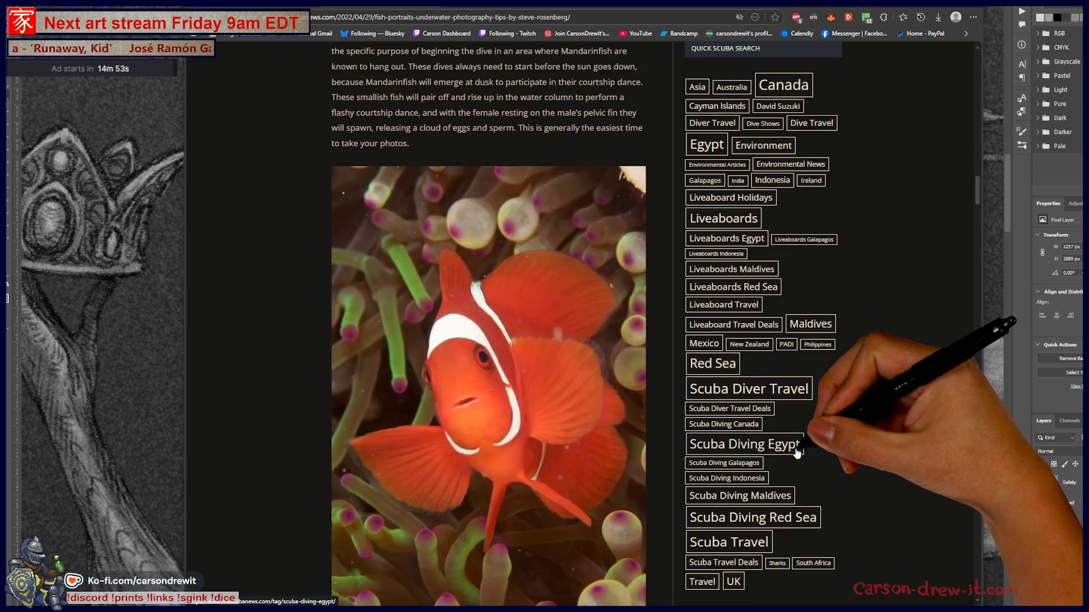
pyautogui.click(527, 327)
pyautogui.click(861, 415)
pyautogui.scroll(-5, 854, 421)
pyautogui.scroll(-3, 680, 366)
pyautogui.click(515, 318)
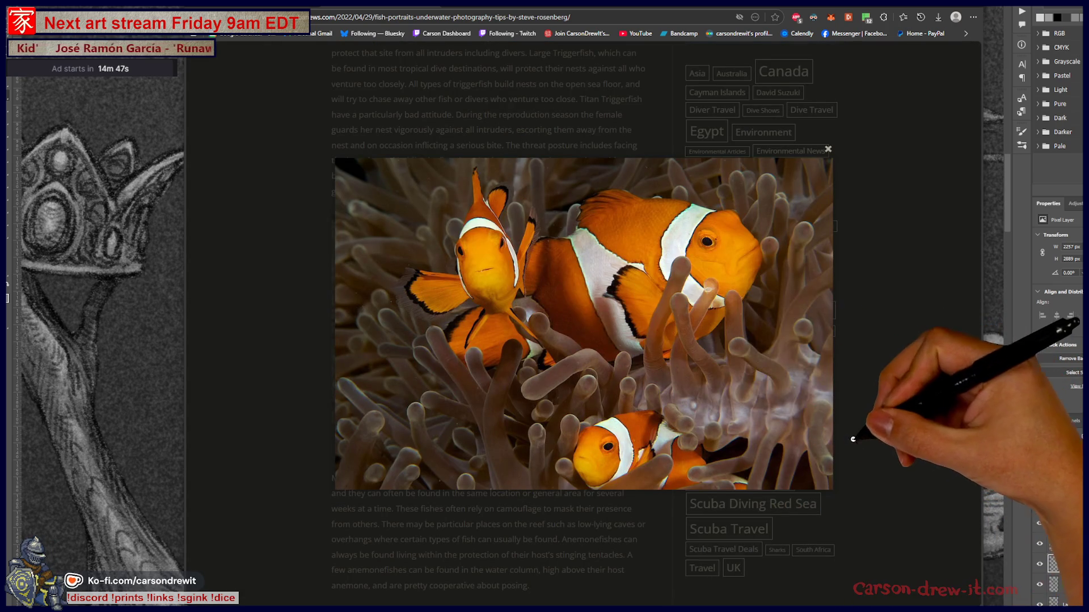
pyautogui.click(876, 411)
pyautogui.scroll(-4, 867, 419)
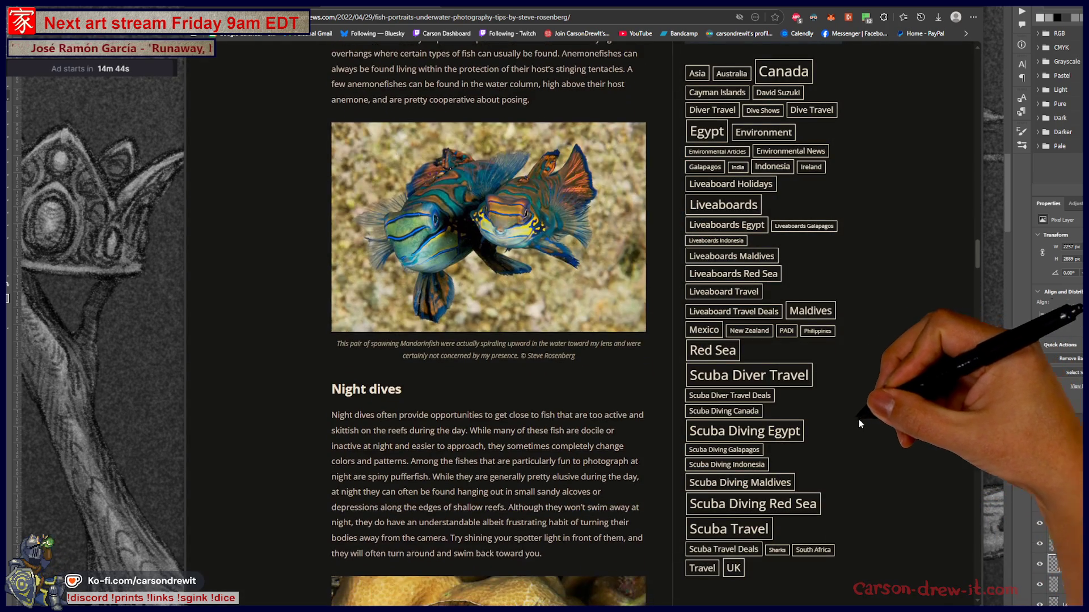
pyautogui.scroll(-4, 476, 291)
pyautogui.scroll(-3, 477, 291)
pyautogui.scroll(-4, 520, 363)
pyautogui.scroll(-4, 521, 372)
# - Enlarge the blenny, pufferfish and frogfish photos, then close the article and return to the drawing
pyautogui.click(521, 372)
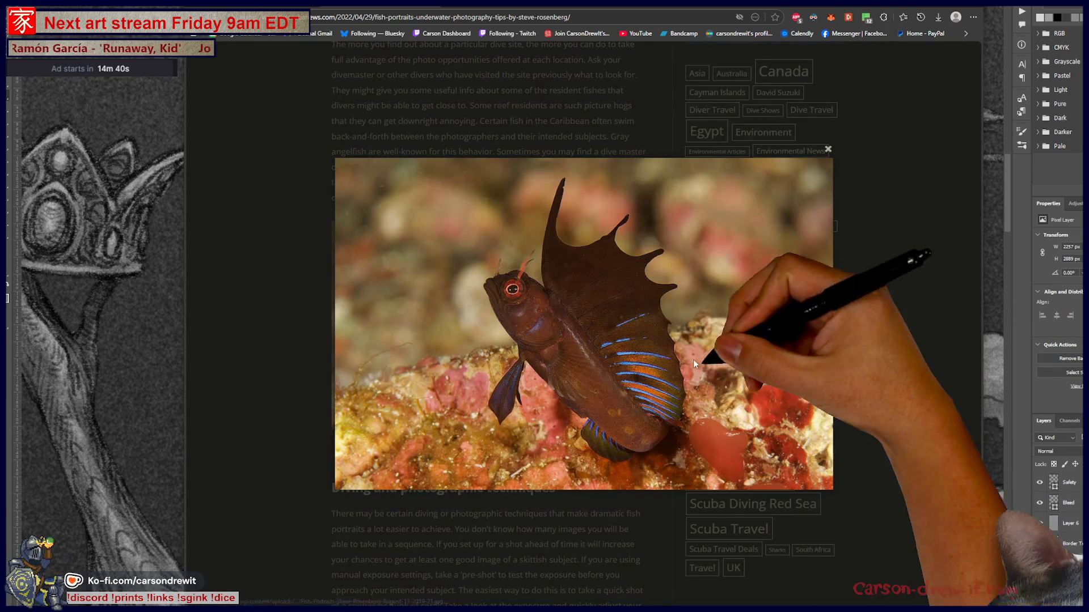
pyautogui.click(905, 409)
pyautogui.scroll(-4, 724, 297)
pyautogui.scroll(-4, 717, 414)
pyautogui.scroll(-2, 622, 423)
pyautogui.click(623, 422)
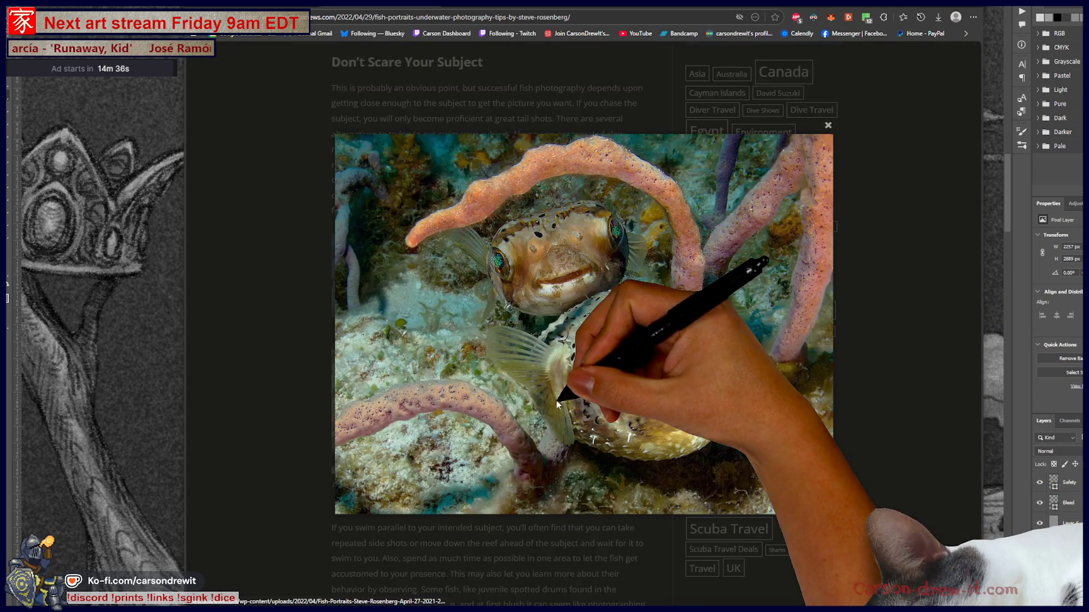
pyautogui.click(877, 462)
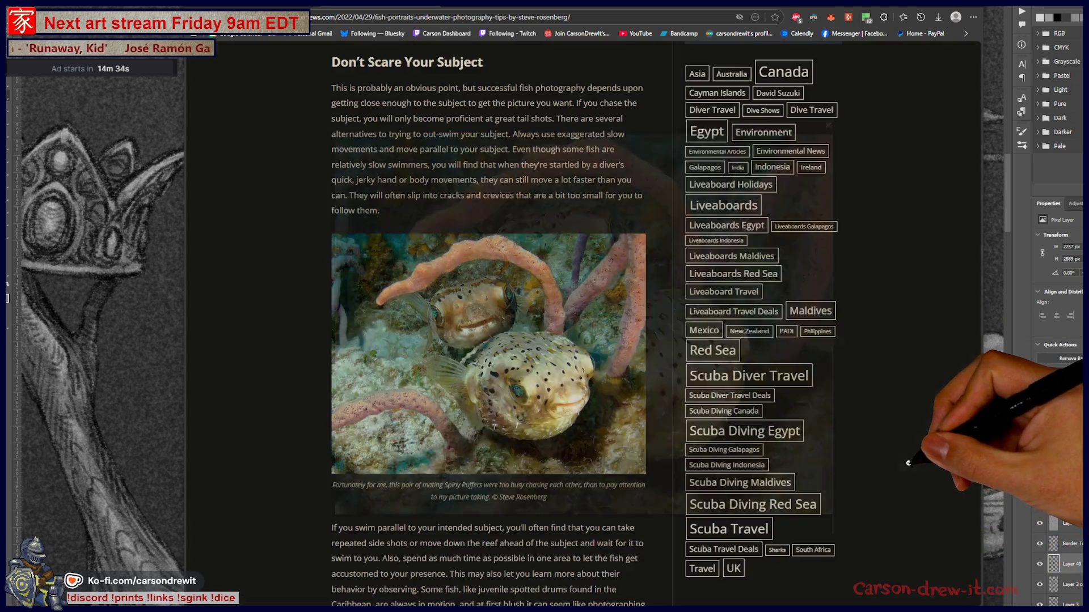
pyautogui.scroll(-5, 705, 287)
pyautogui.scroll(-2, 598, 367)
pyautogui.scroll(-2, 579, 375)
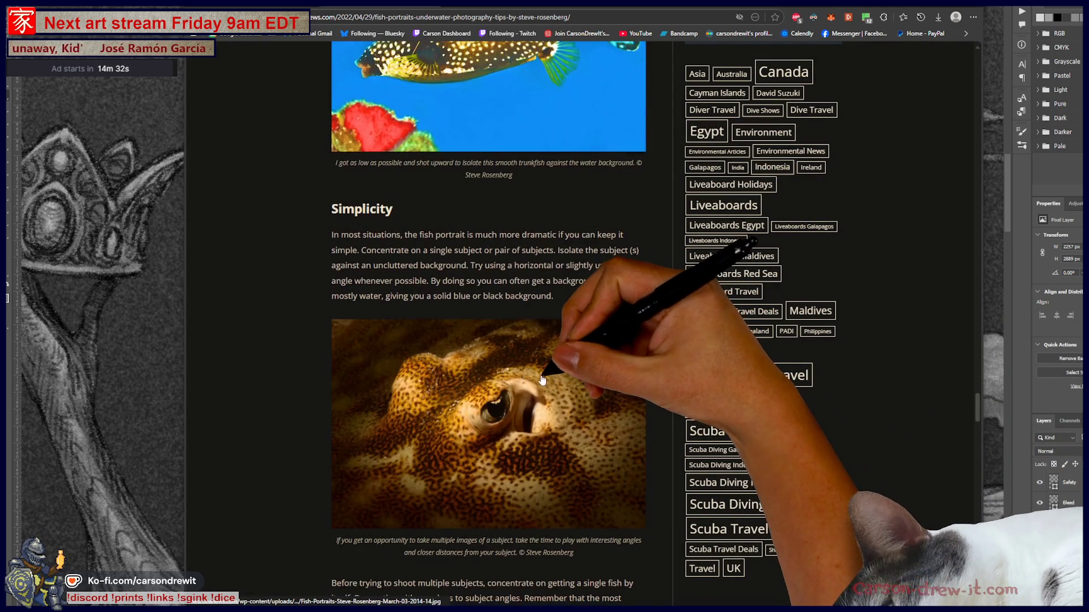
pyautogui.scroll(-4, 557, 383)
pyautogui.scroll(-4, 536, 392)
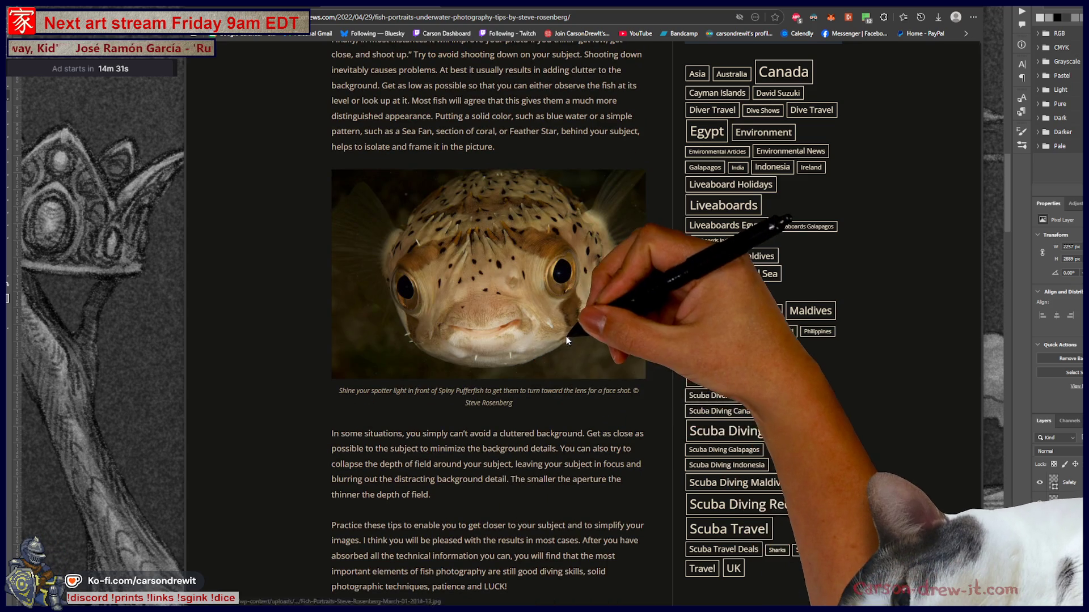
pyautogui.click(536, 375)
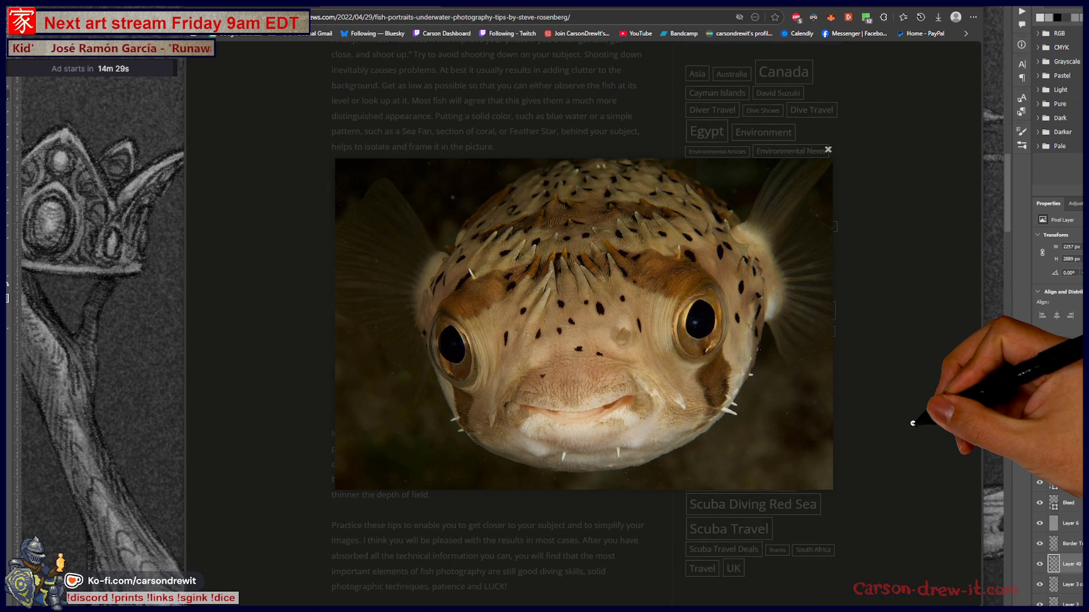
pyautogui.click(912, 423)
pyautogui.scroll(-4, 644, 366)
pyautogui.scroll(-1, 608, 366)
pyautogui.scroll(-5, 587, 409)
pyautogui.scroll(-3, 587, 409)
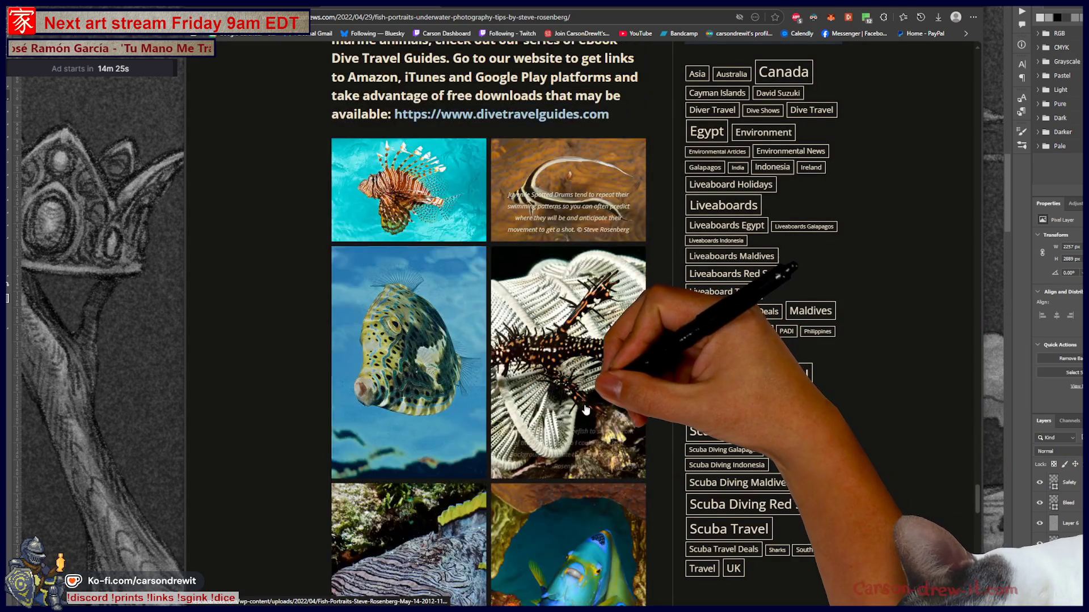
pyautogui.scroll(-3, 587, 408)
pyautogui.scroll(-3, 567, 415)
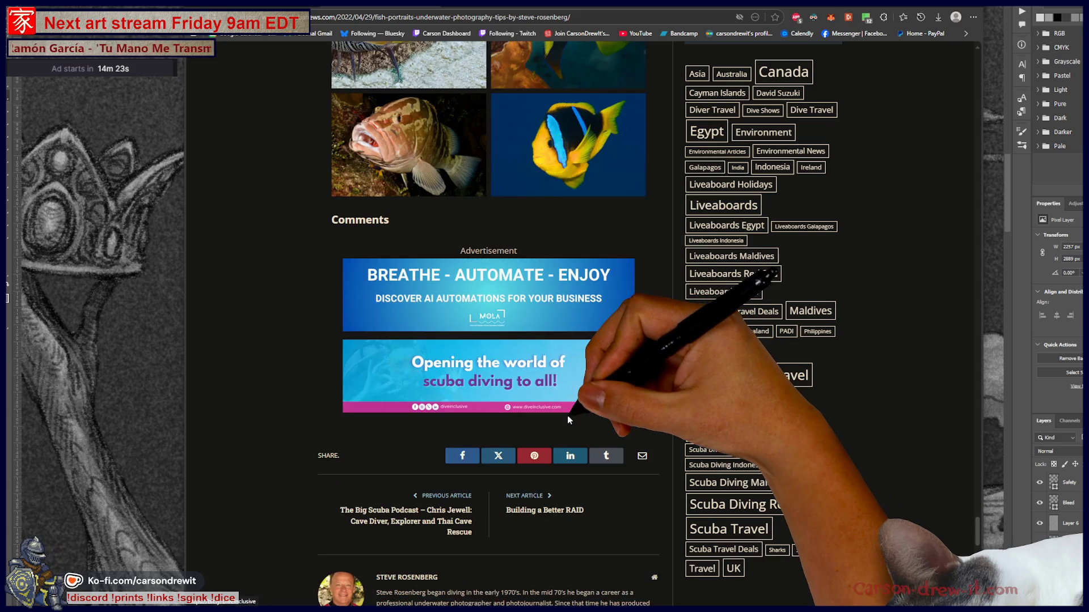
pyautogui.scroll(5, 567, 415)
pyautogui.scroll(-1, 533, 427)
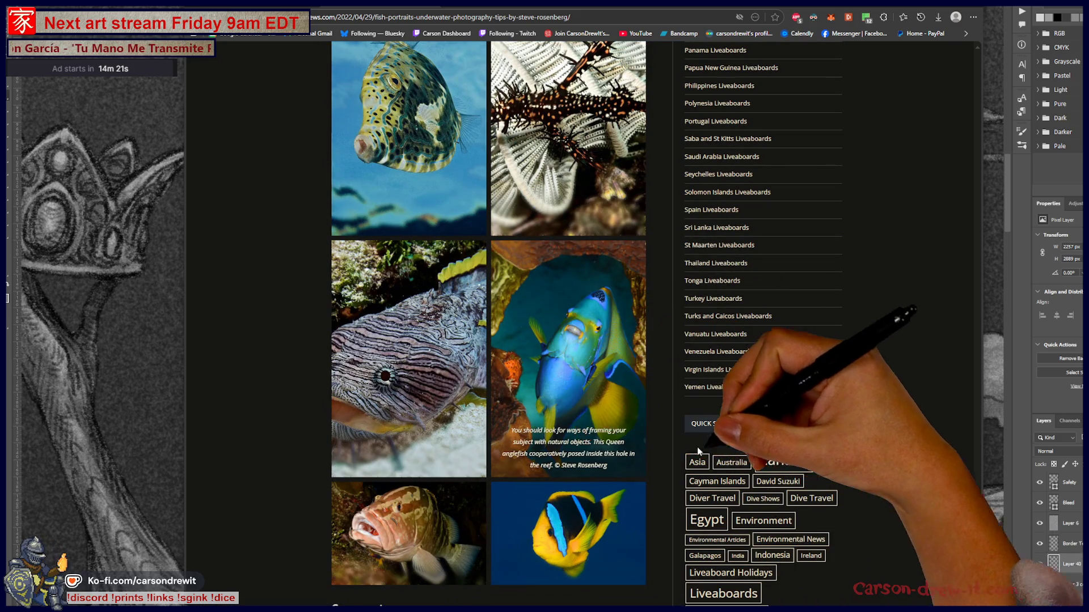
pyautogui.scroll(4, 822, 443)
pyautogui.scroll(3, 823, 443)
pyautogui.scroll(3, 822, 444)
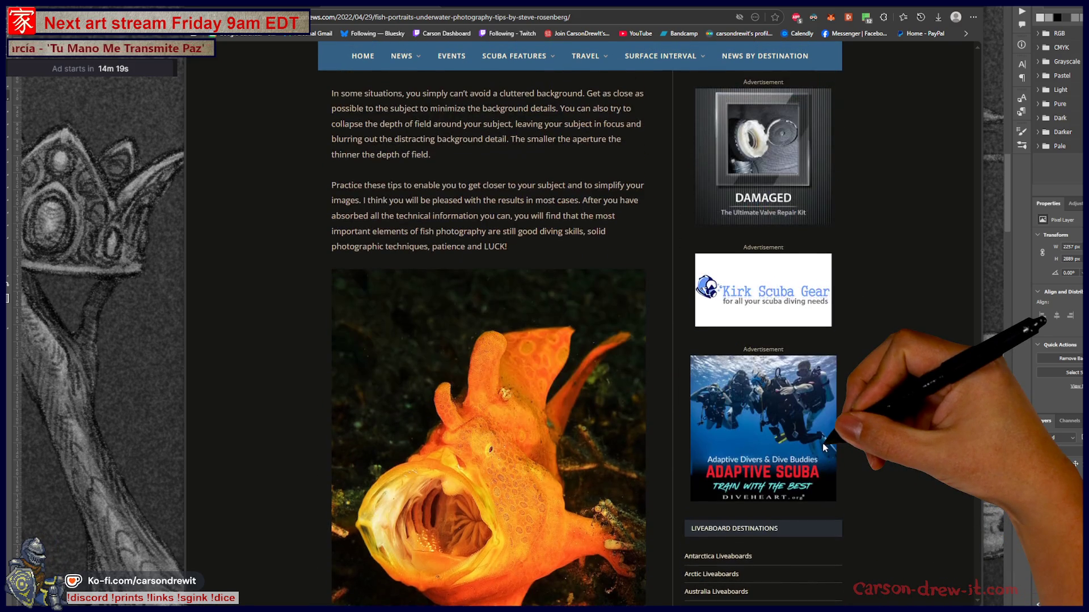
pyautogui.scroll(-2, 822, 444)
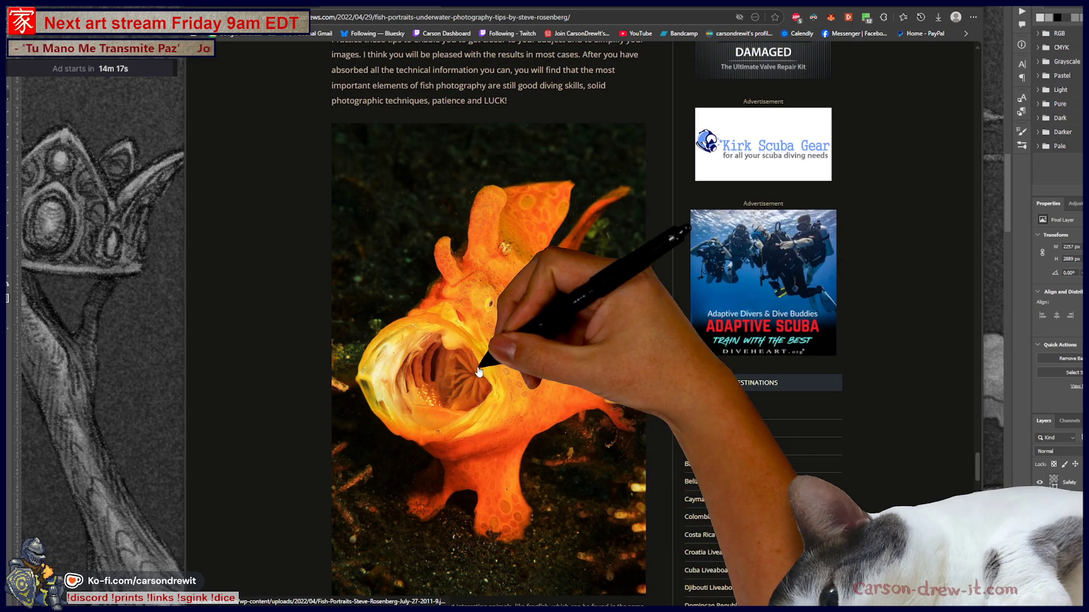
pyautogui.click(486, 366)
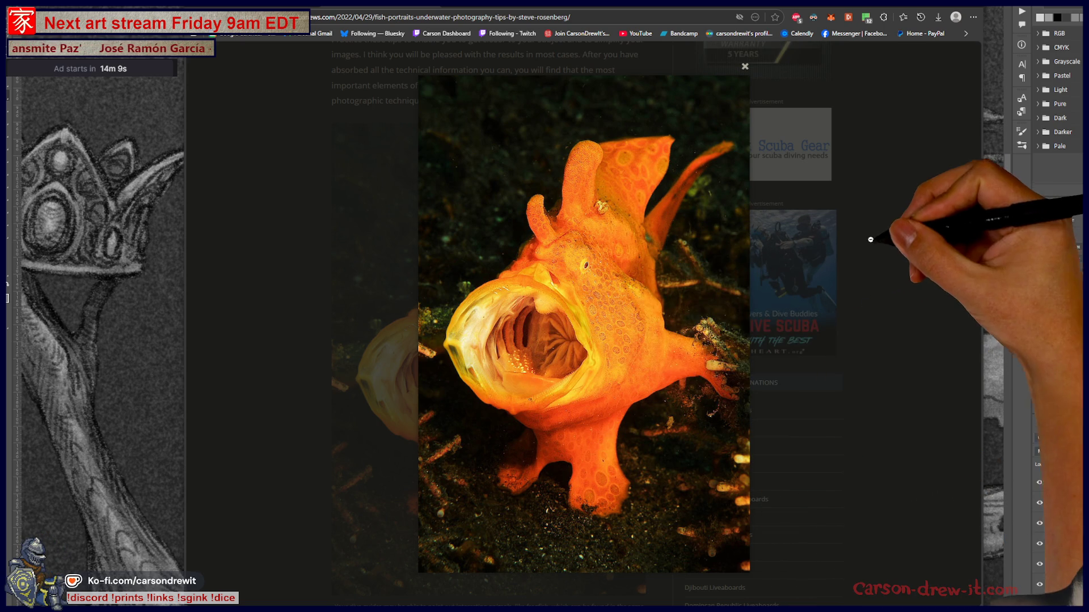
pyautogui.click(877, 238)
pyautogui.scroll(5, 746, 392)
pyautogui.scroll(3, 746, 392)
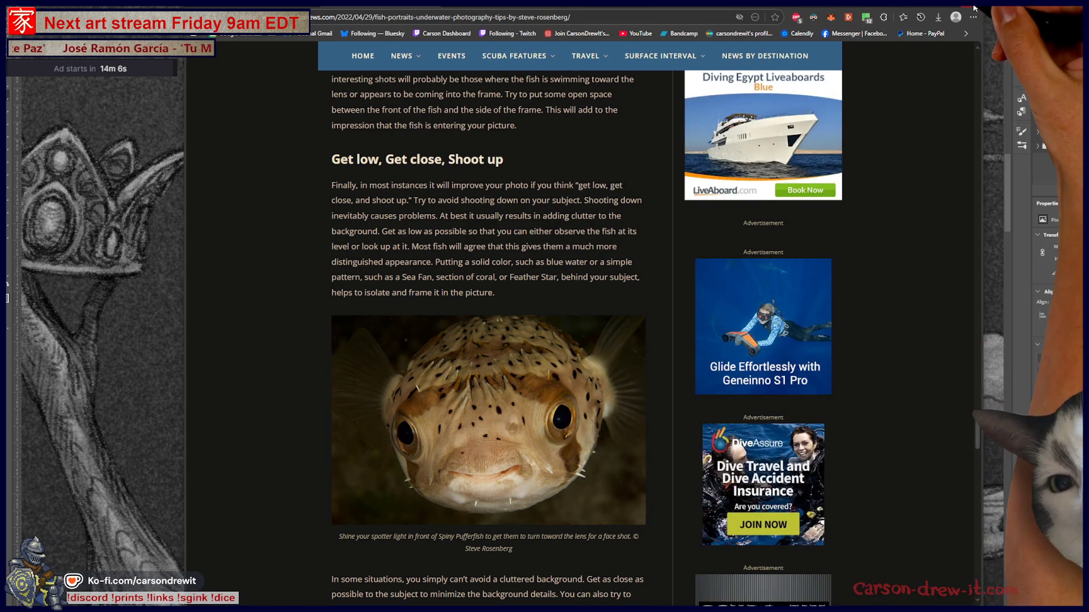
pyautogui.click(973, 9)
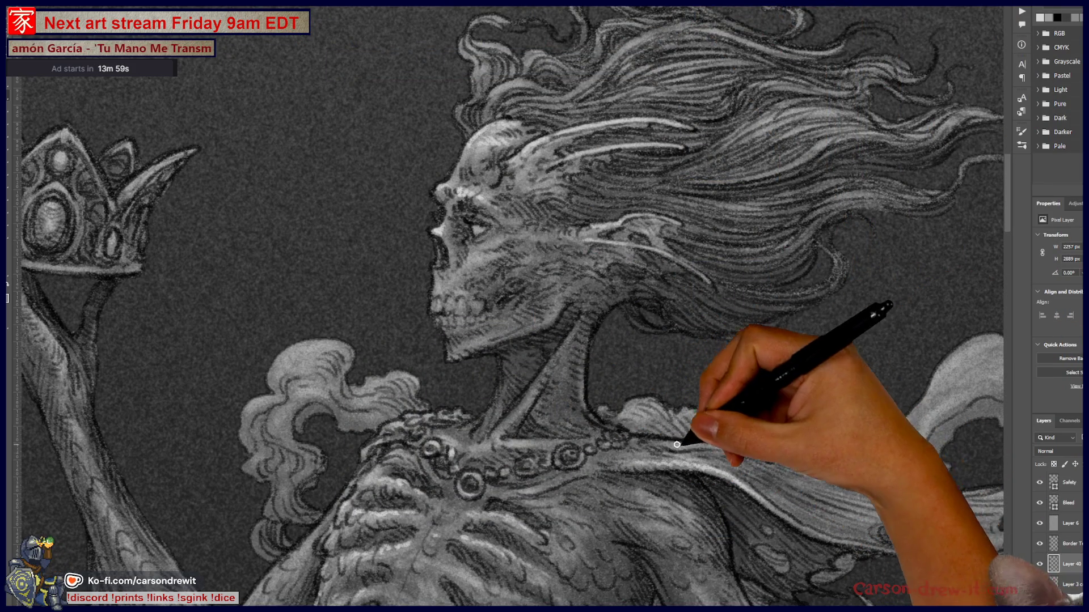
pyautogui.moveTo(785, 516); pyautogui.dragTo(644, 347)
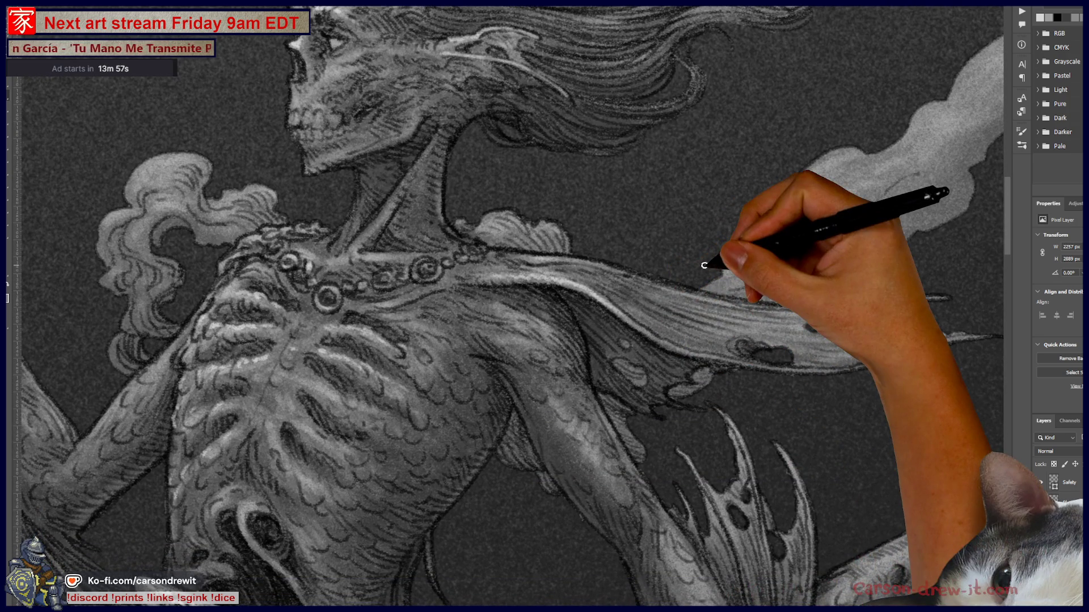
pyautogui.scroll(-3, 705, 266)
pyautogui.scroll(-3, 587, 256)
pyautogui.scroll(-2, 608, 376)
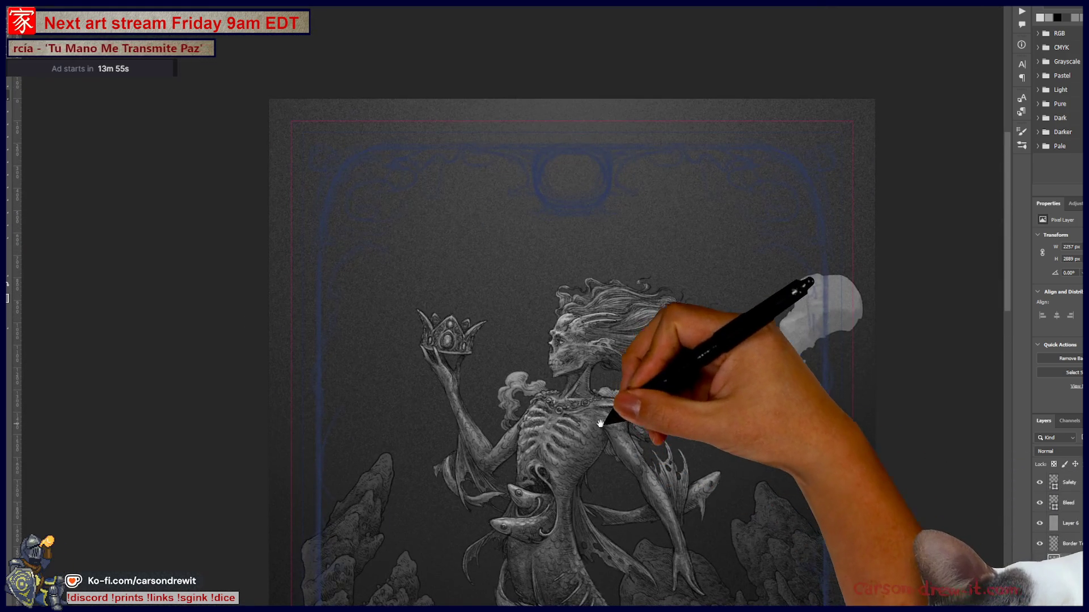
pyautogui.scroll(3, 477, 383)
pyautogui.scroll(2, 595, 433)
pyautogui.scroll(1, 512, 407)
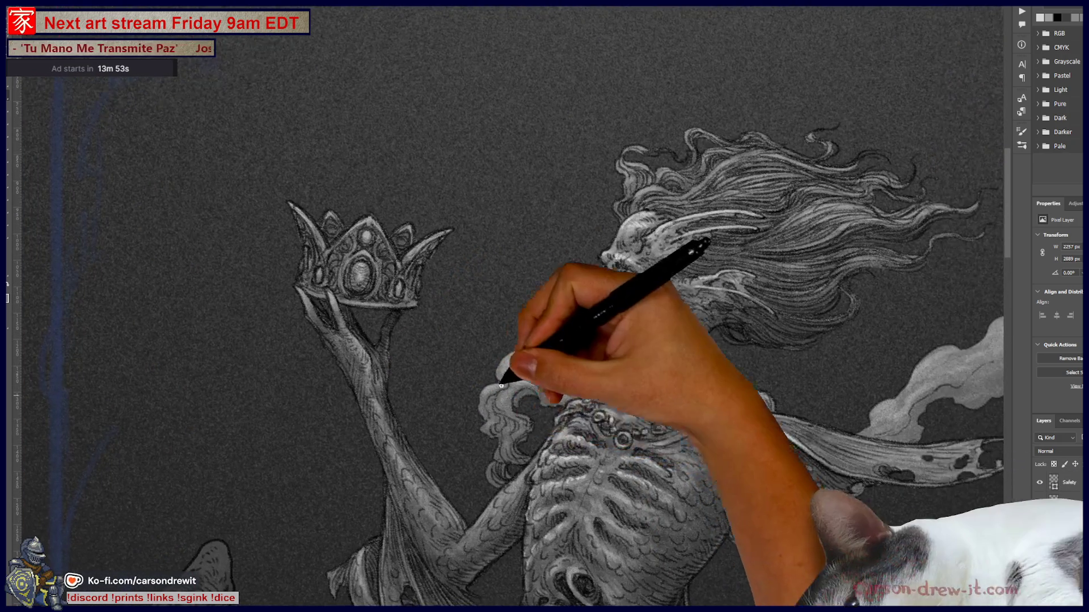
pyautogui.scroll(1, 511, 407)
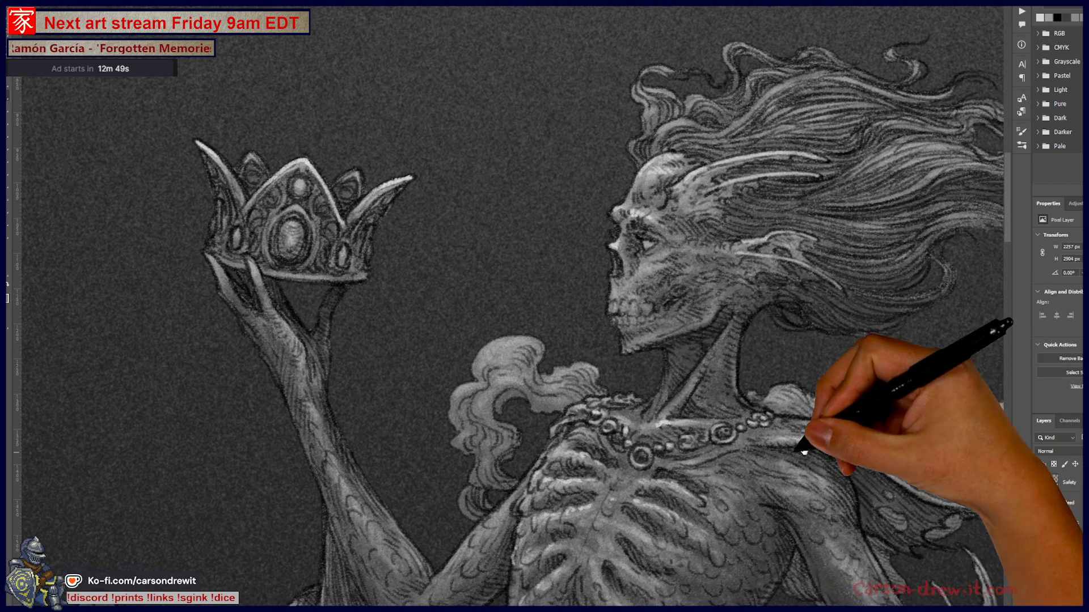
# - Shift the view along the necklace and face while highlighting the crown and beads
pyautogui.moveTo(882, 476)
pyautogui.mouseDown()
pyautogui.moveTo(760, 464)
pyautogui.moveTo(700, 375)
pyautogui.mouseUp()
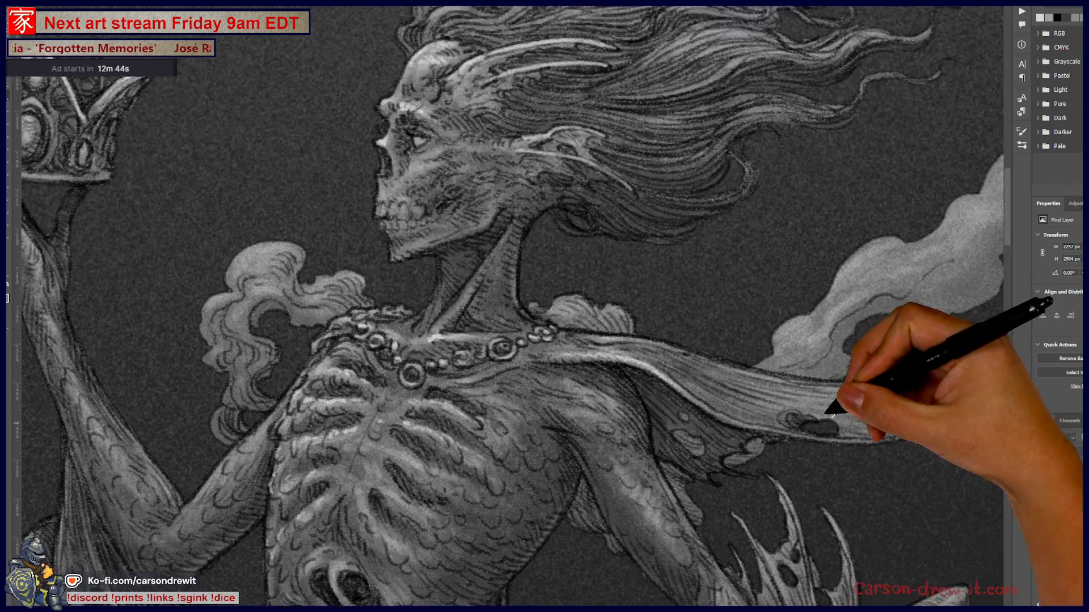
pyautogui.scroll(2, 826, 401)
# - Pan up over the face and hair and paint a bright white highlight strand through the hair
pyautogui.moveTo(599, 370)
pyautogui.mouseDown()
pyautogui.moveTo(462, 312)
pyautogui.moveTo(457, 579)
pyautogui.mouseUp()
pyautogui.moveTo(499, 400); pyautogui.dragTo(529, 433)
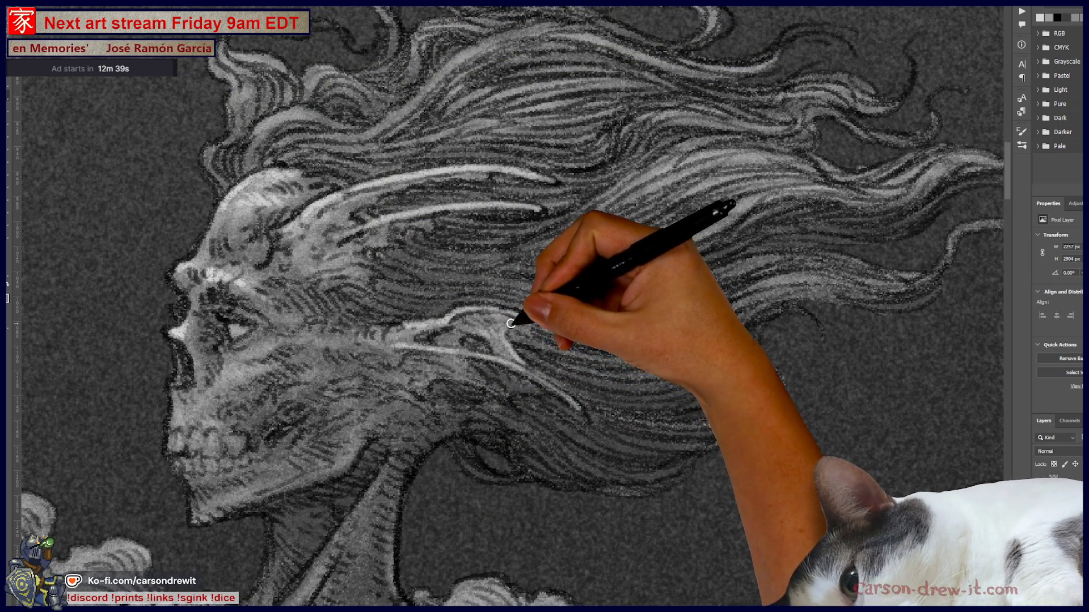
pyautogui.moveTo(530, 219); pyautogui.dragTo(652, 418)
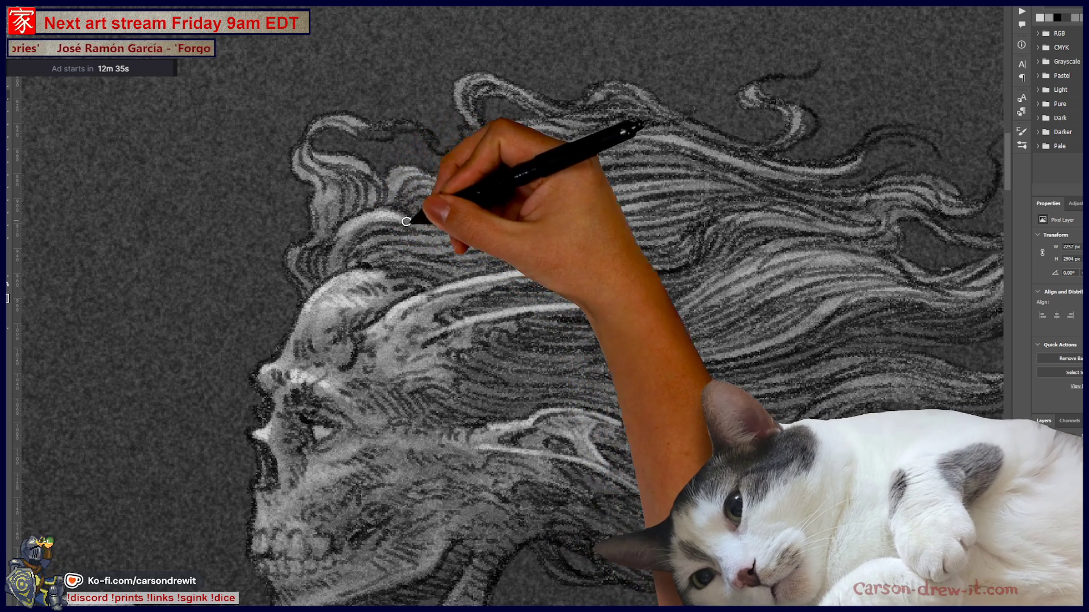
pyautogui.moveTo(402, 221); pyautogui.dragTo(569, 148)
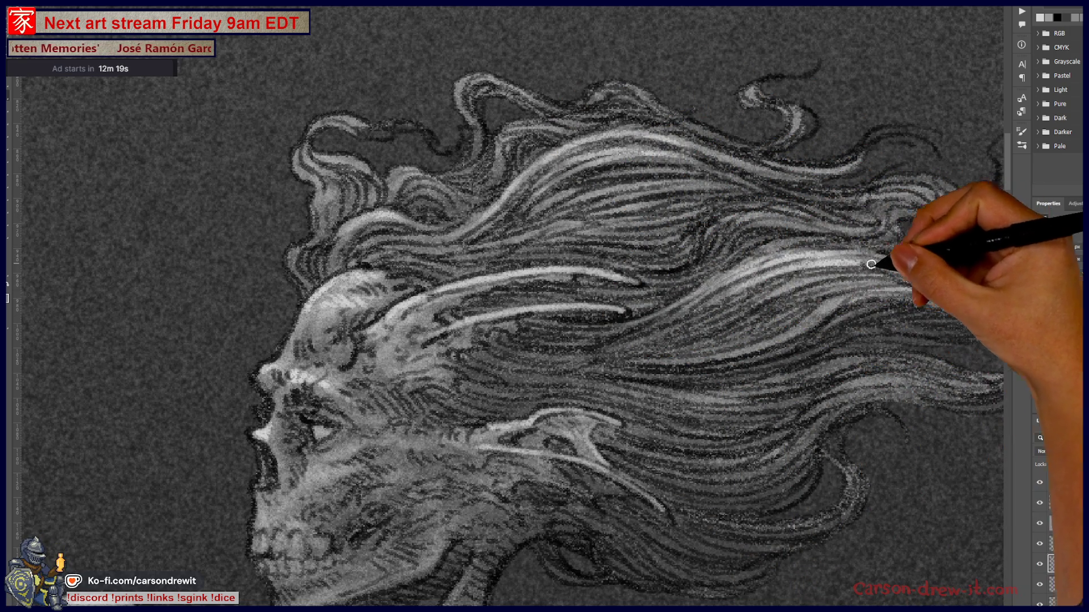
pyautogui.scroll(-5, 627, 231)
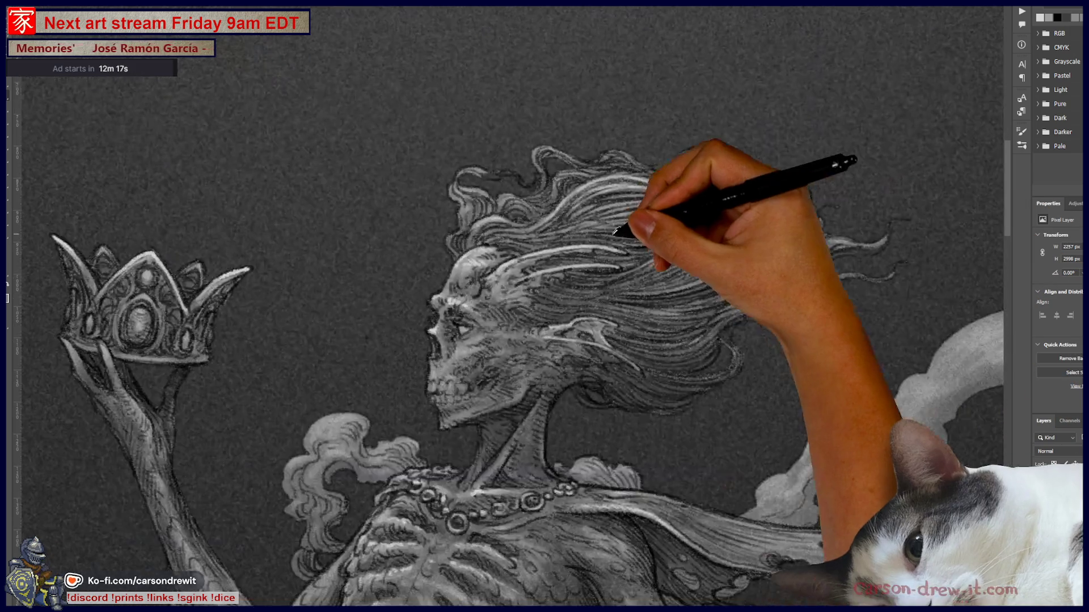
pyautogui.scroll(2, 570, 377)
pyautogui.scroll(4, 559, 377)
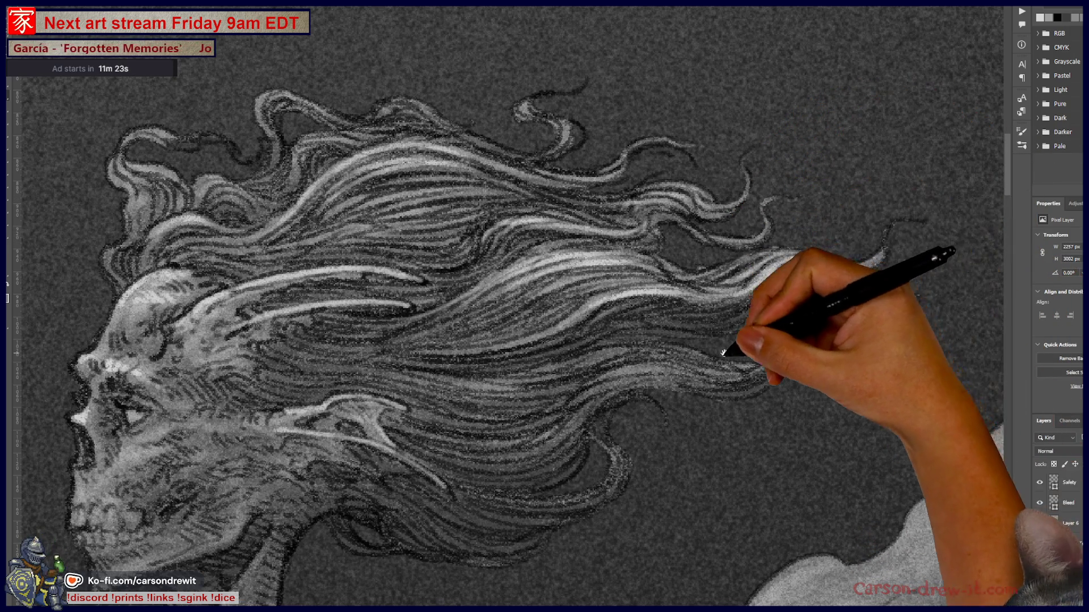
# - Paint white highlight strokes along the hair curls, then zoom out to check the whole figure
pyautogui.moveTo(728, 347); pyautogui.dragTo(863, 510)
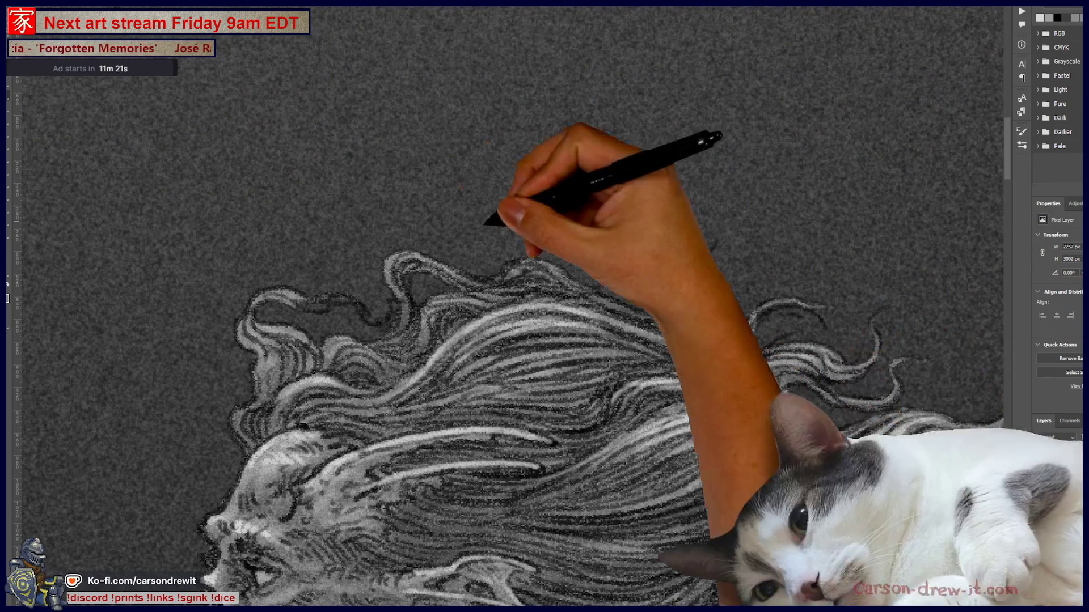
pyautogui.moveTo(596, 384); pyautogui.dragTo(663, 340)
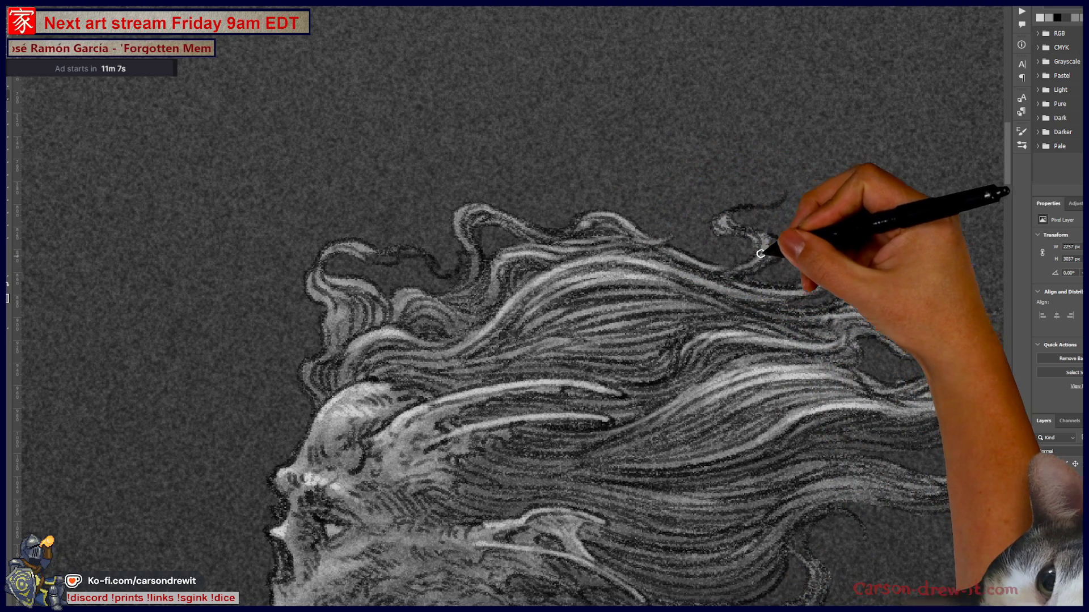
pyautogui.moveTo(724, 219); pyautogui.dragTo(795, 182)
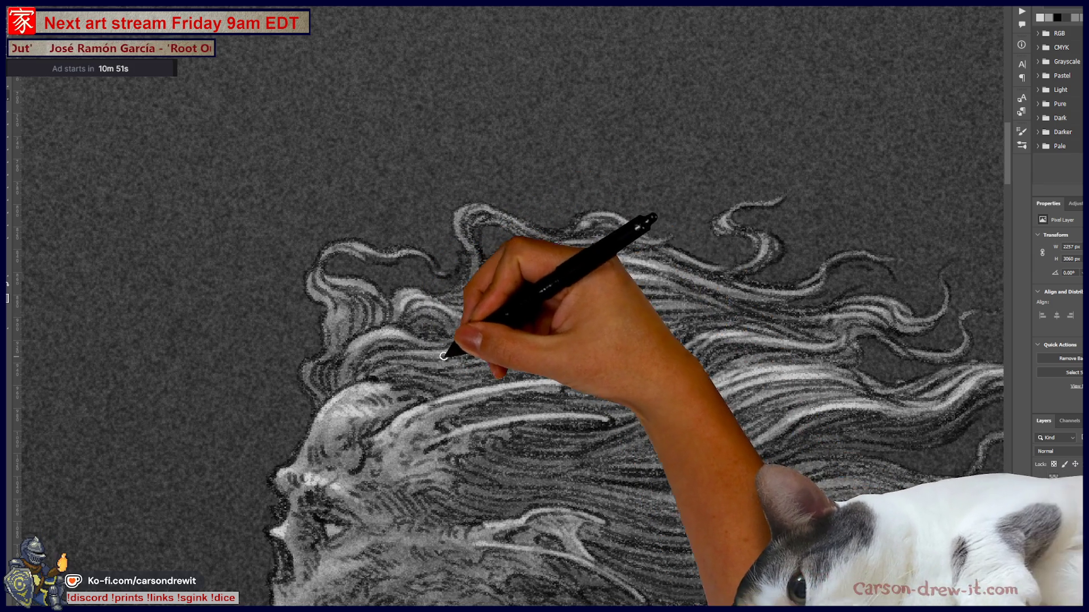
pyautogui.press('ctrl')
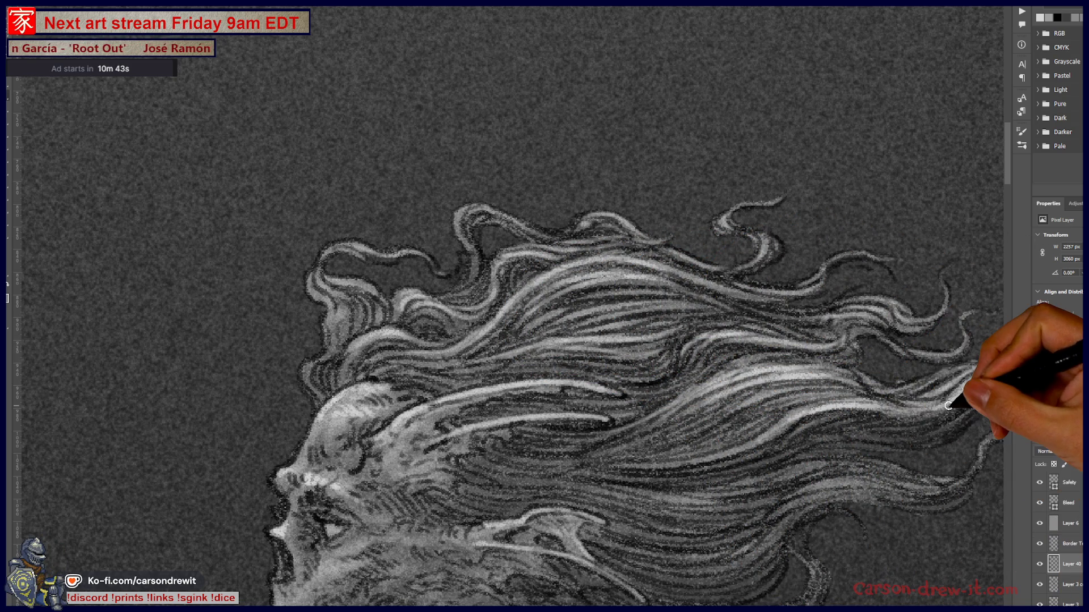
pyautogui.hotkey('ctrl', '-')
pyautogui.hotkey('ctrl', '-')
pyautogui.moveTo(604, 416)
pyautogui.mouseDown()
pyautogui.moveTo(747, 317)
pyautogui.moveTo(643, 379)
pyautogui.mouseUp()
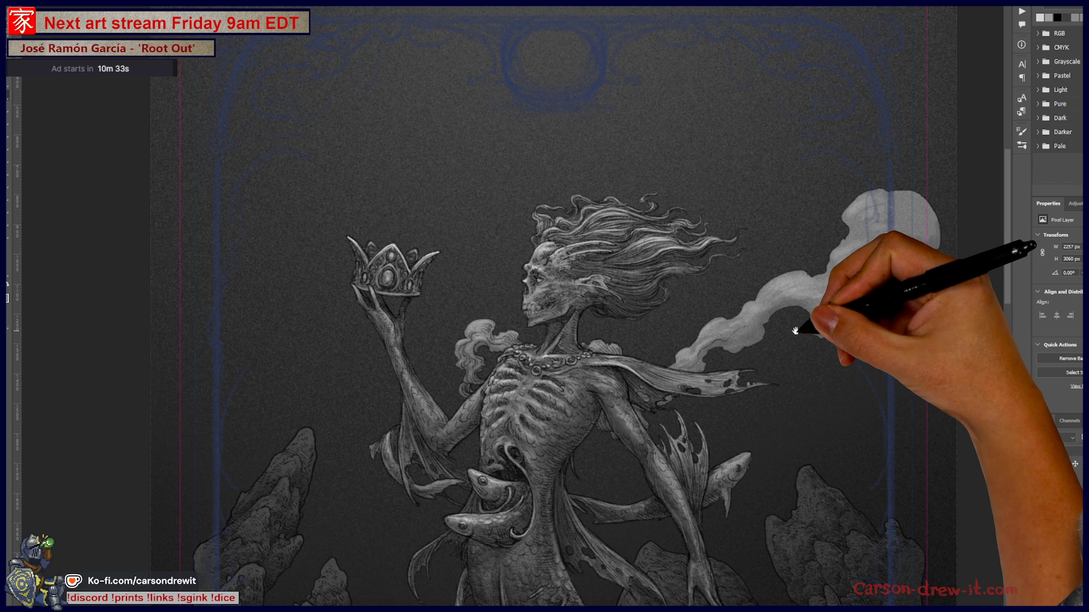
pyautogui.moveTo(783, 328)
pyautogui.mouseDown()
pyautogui.moveTo(786, 364)
pyautogui.moveTo(624, 430)
pyautogui.moveTo(675, 540)
pyautogui.moveTo(673, 561)
pyautogui.mouseUp()
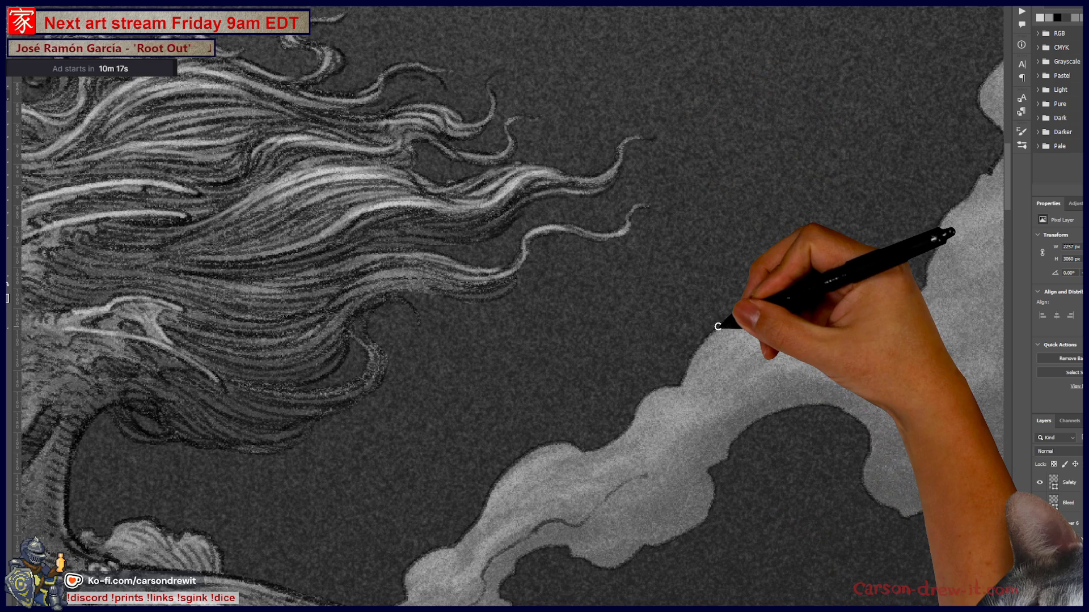
pyautogui.scroll(-3, 717, 326)
pyautogui.scroll(-3, 522, 316)
pyautogui.moveTo(523, 315)
pyautogui.mouseDown()
pyautogui.moveTo(539, 384)
pyautogui.moveTo(725, 393)
pyautogui.moveTo(765, 336)
pyautogui.mouseUp()
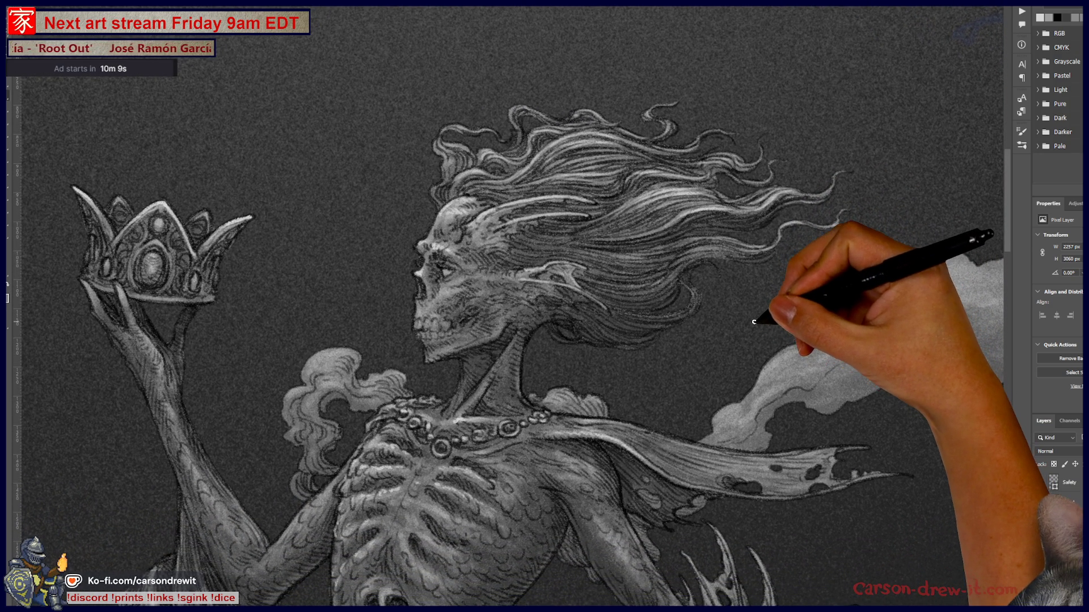
pyautogui.scroll(2, 737, 323)
pyautogui.scroll(2, 737, 323)
# - Dab white highlights onto the necklace beads near the skull, then zoom out to review
pyautogui.moveTo(588, 319)
pyautogui.mouseDown()
pyautogui.moveTo(678, 321)
pyautogui.moveTo(785, 286)
pyautogui.moveTo(803, 253)
pyautogui.mouseUp()
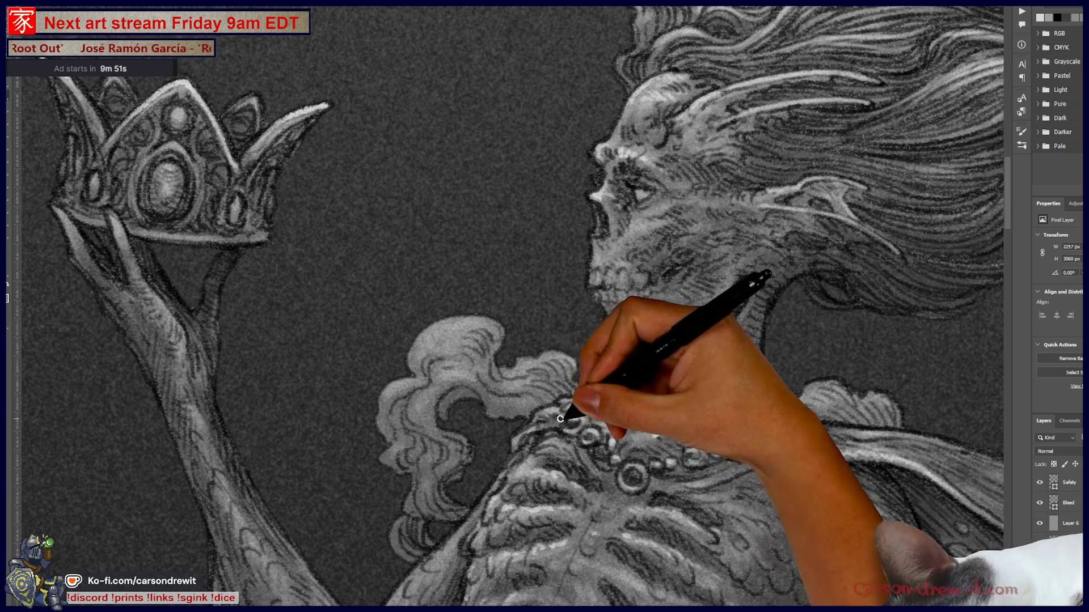
pyautogui.moveTo(413, 522); pyautogui.dragTo(477, 510)
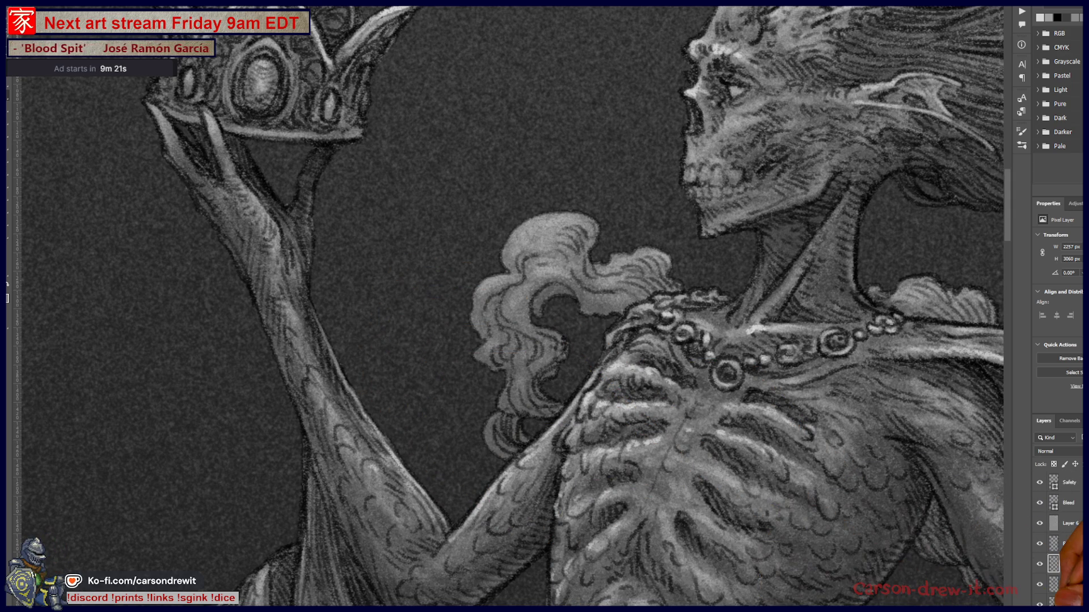
pyautogui.hotkey('ctrl', '-')
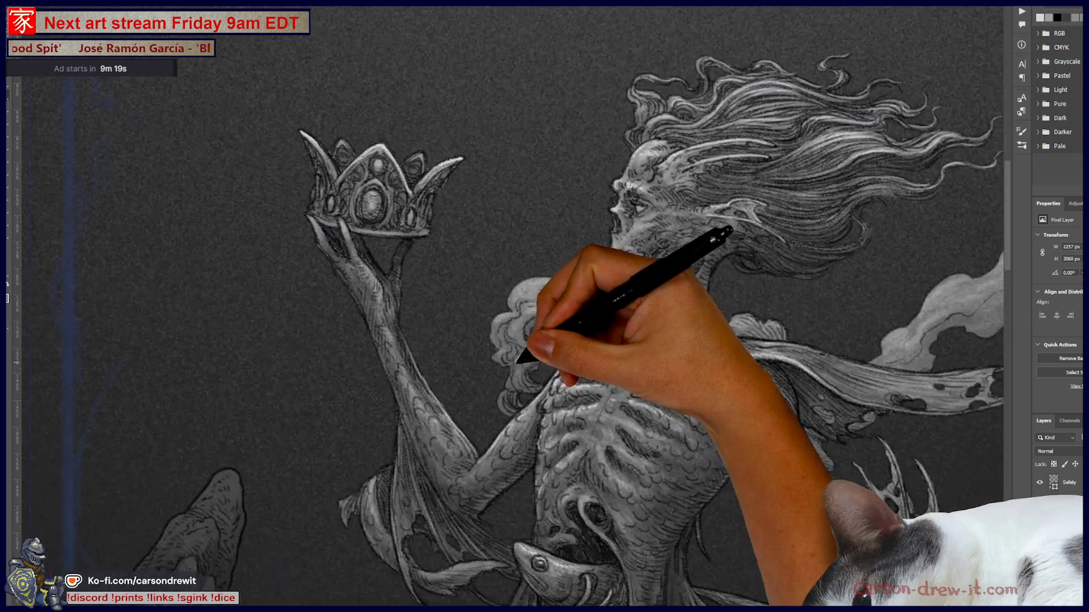
# - Paint a white highlight along the skull's cheekbone and extend it to the right
pyautogui.moveTo(523, 406); pyautogui.dragTo(592, 379)
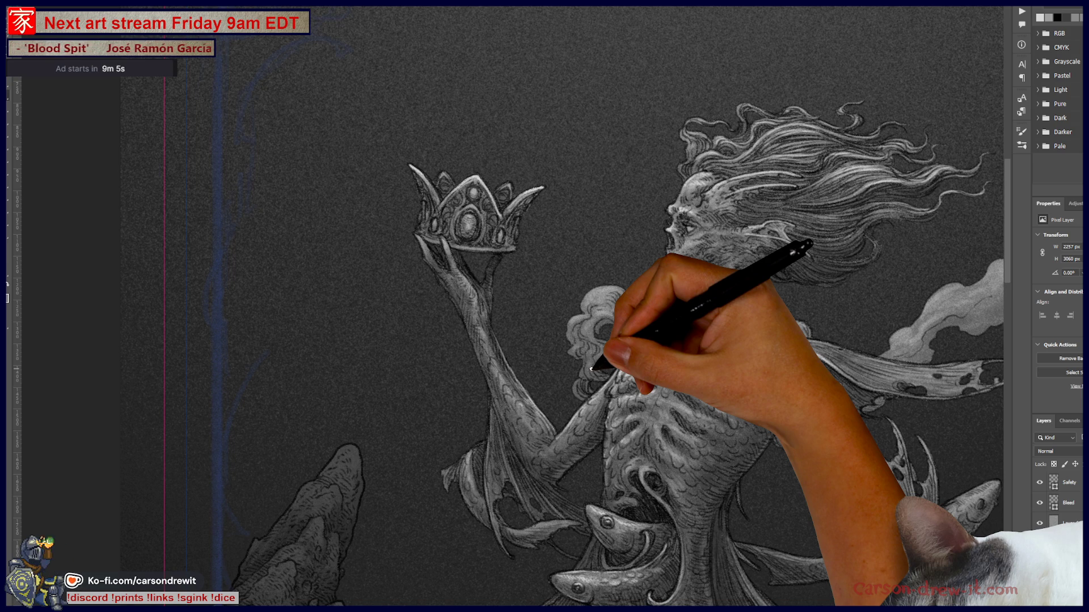
pyautogui.scroll(3, 759, 231)
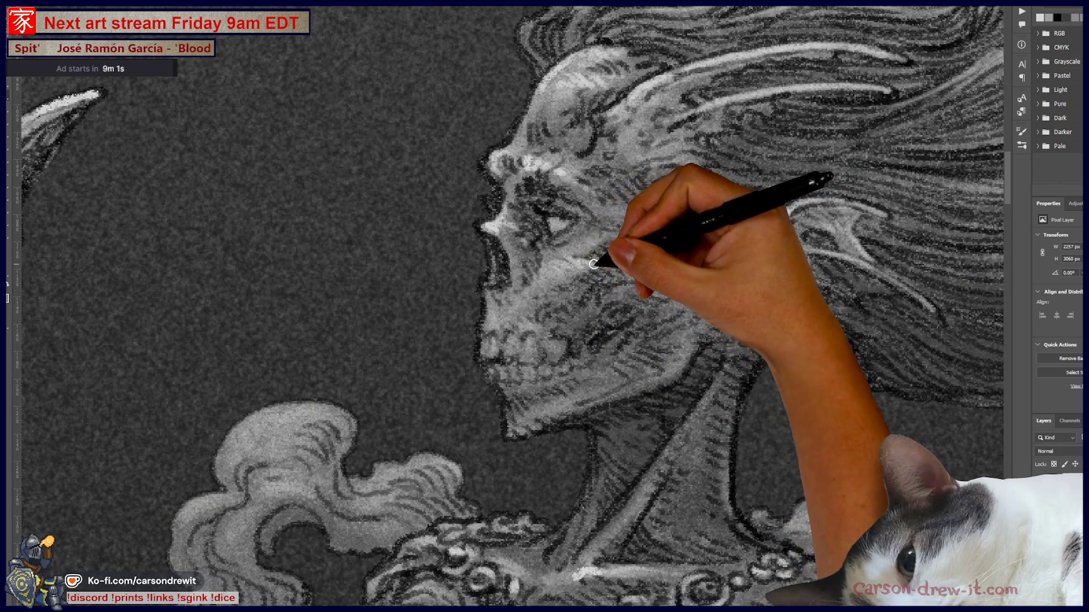
pyautogui.moveTo(553, 263); pyautogui.dragTo(705, 235)
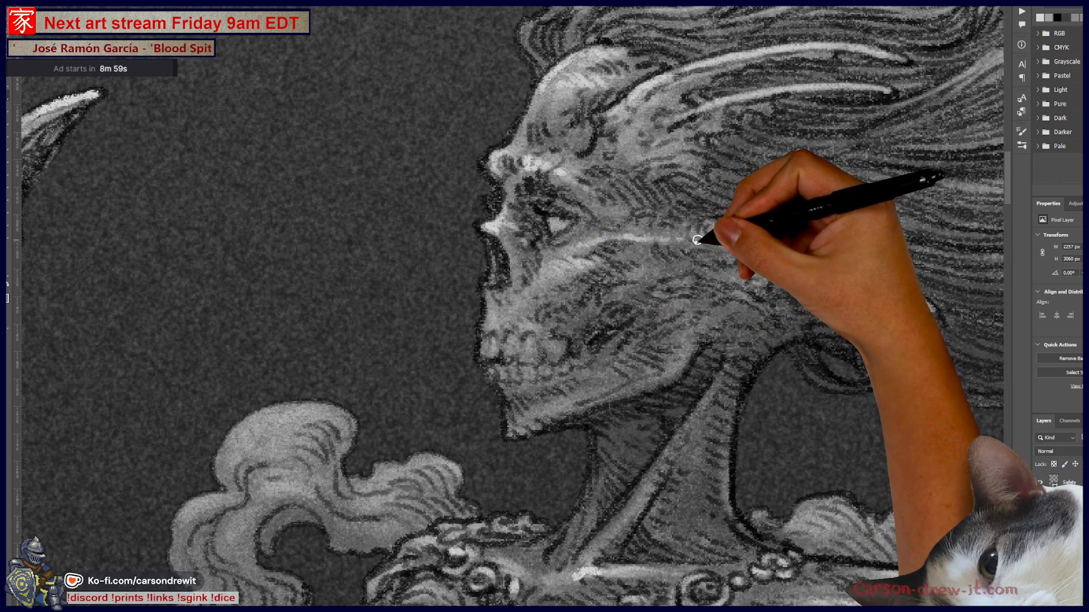
pyautogui.moveTo(705, 365); pyautogui.dragTo(721, 504)
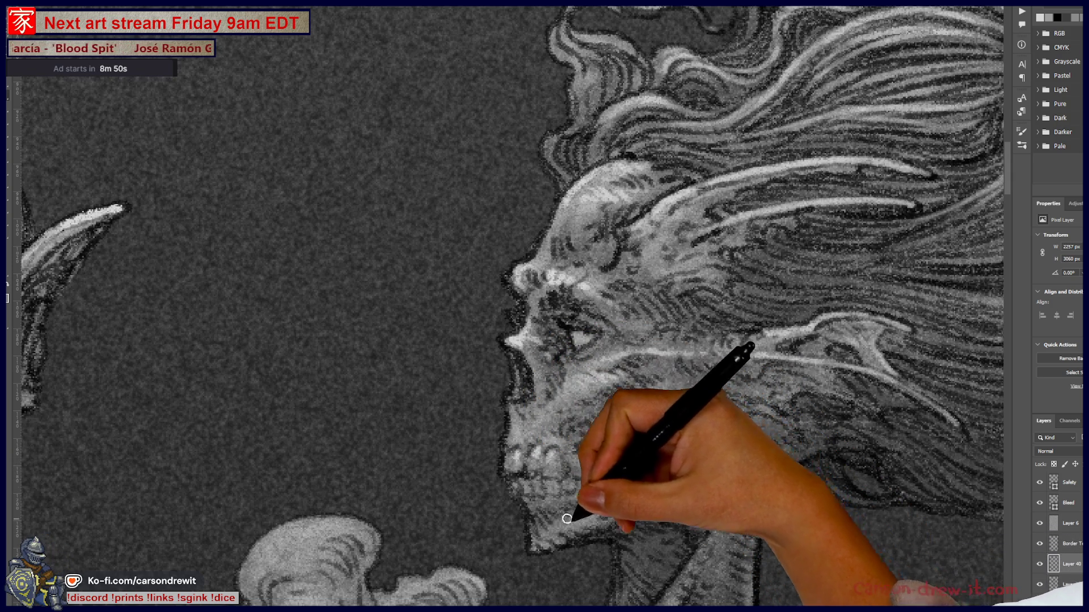
pyautogui.scroll(-5, 710, 441)
pyautogui.scroll(-3, 710, 441)
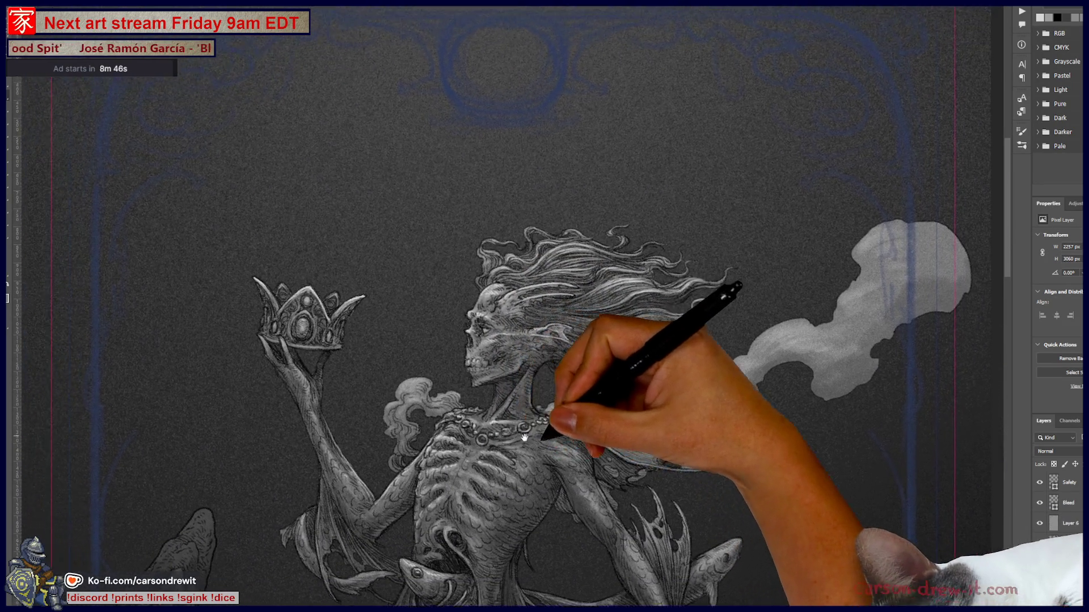
pyautogui.moveTo(473, 417); pyautogui.dragTo(723, 450)
pyautogui.scroll(3, 462, 401)
pyautogui.scroll(3, 564, 369)
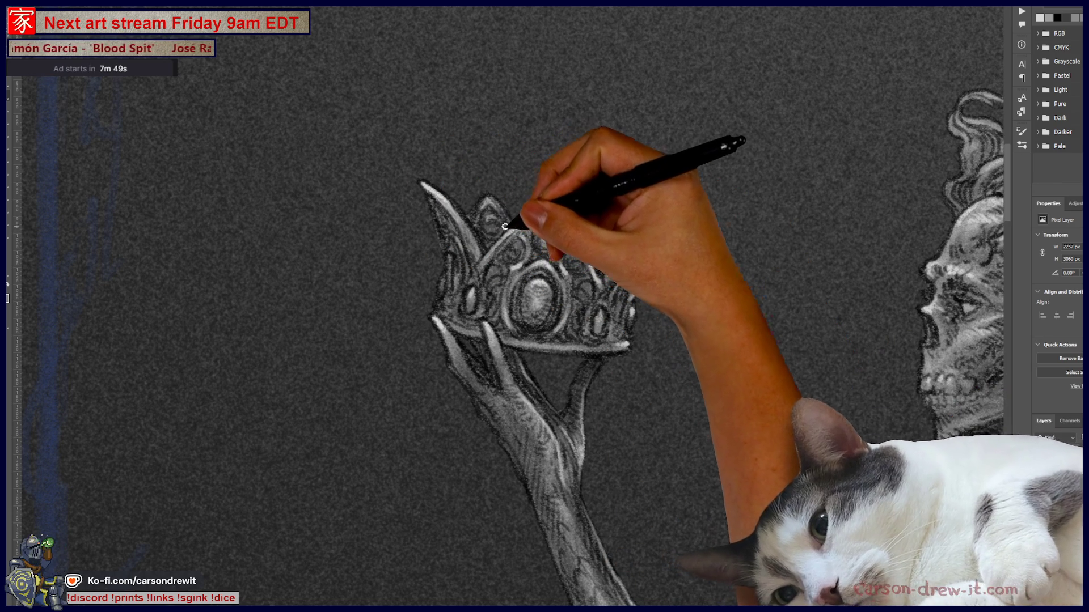
pyautogui.scroll(-5, 700, 361)
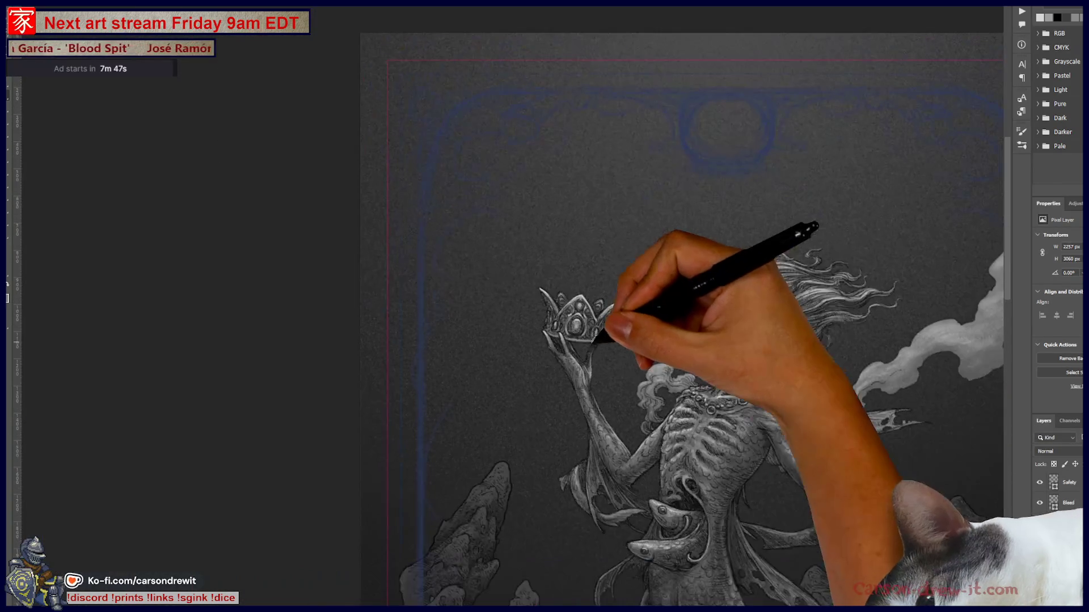
# - Brush white highlights across the ribs and chest below the necklace
pyautogui.moveTo(650, 417)
pyautogui.mouseDown()
pyautogui.moveTo(425, 286)
pyautogui.moveTo(427, 265)
pyautogui.mouseUp()
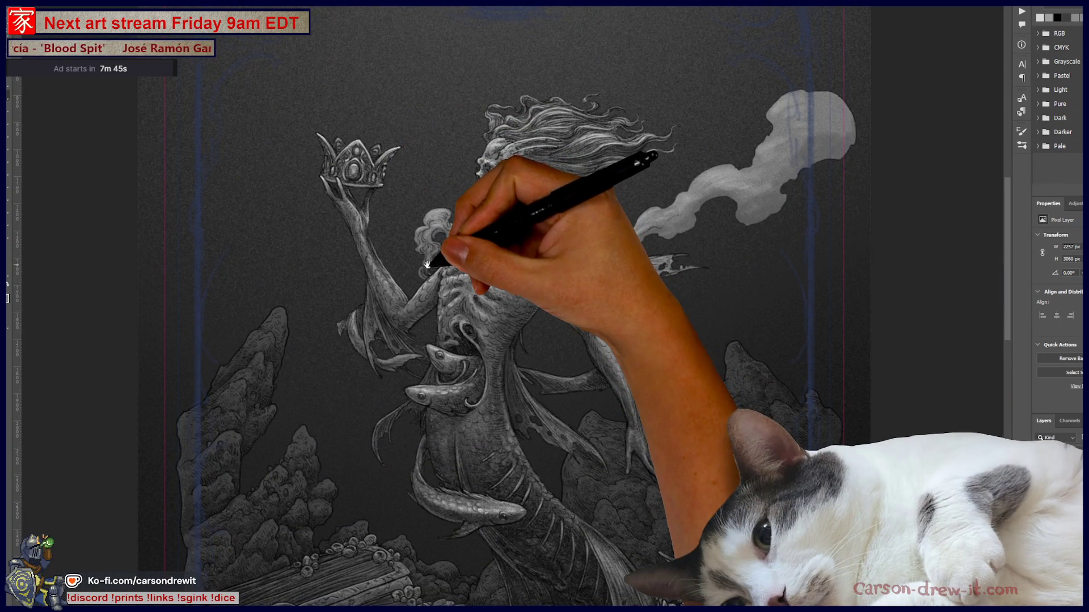
pyautogui.scroll(2, 427, 265)
pyautogui.scroll(2, 451, 304)
pyautogui.scroll(2, 460, 293)
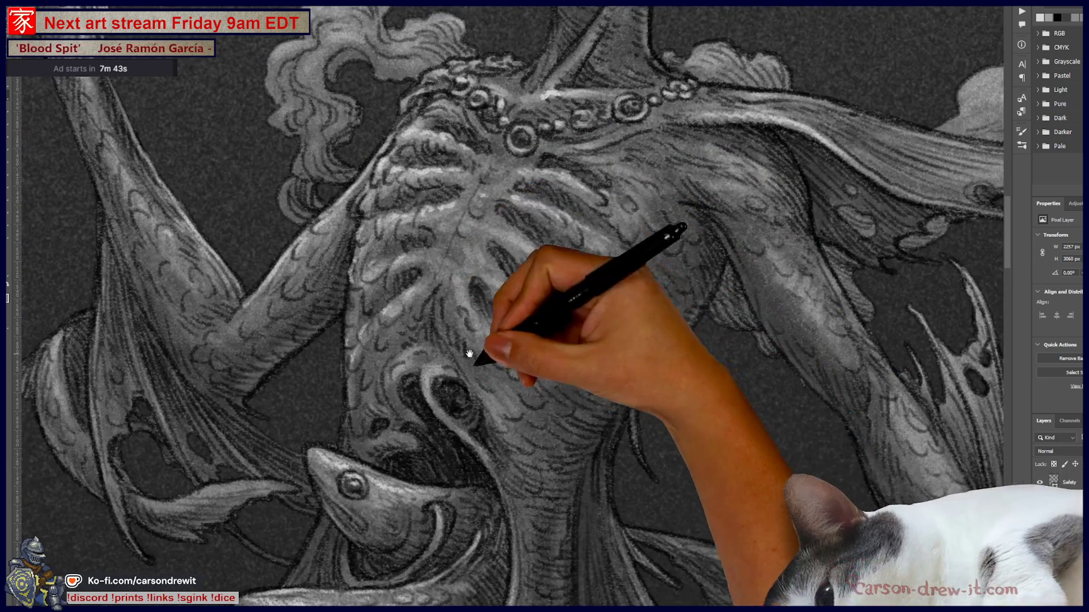
pyautogui.scroll(-2, 467, 351)
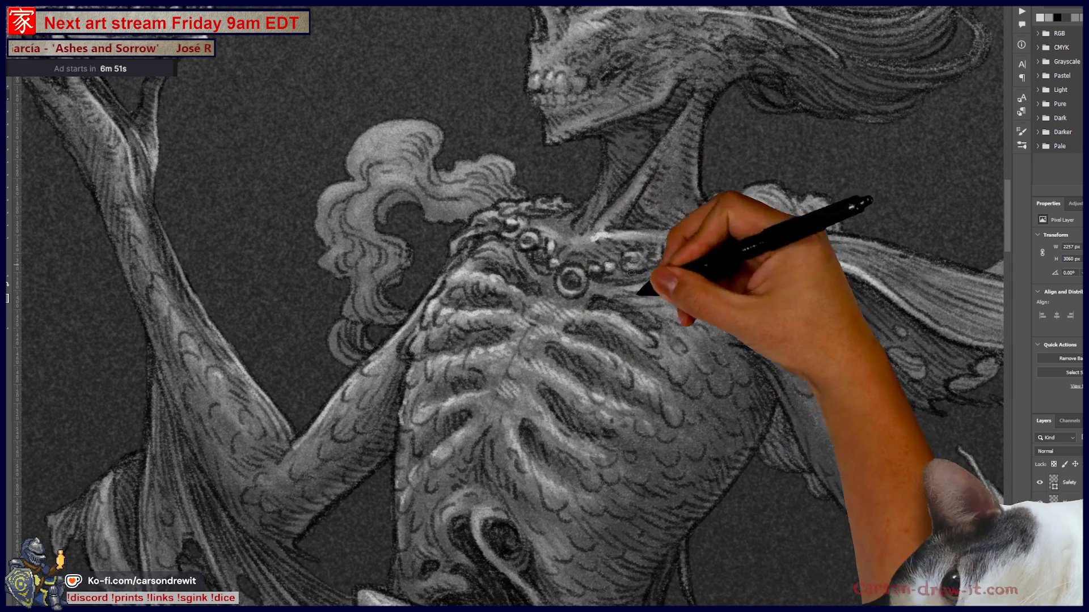
pyautogui.moveTo(709, 389); pyautogui.dragTo(555, 411)
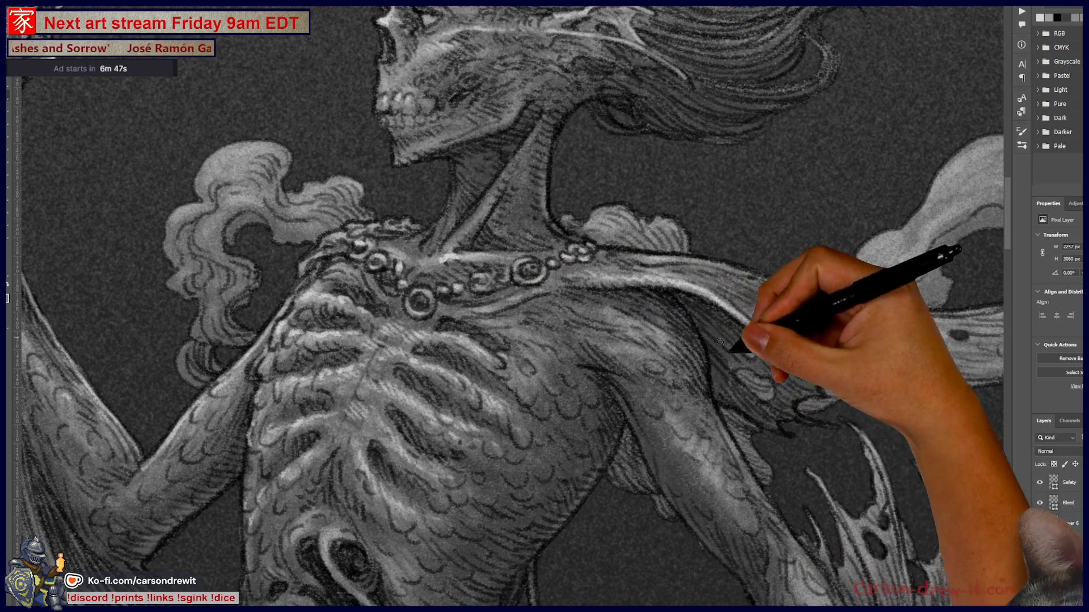
pyautogui.moveTo(766, 365); pyautogui.dragTo(808, 515)
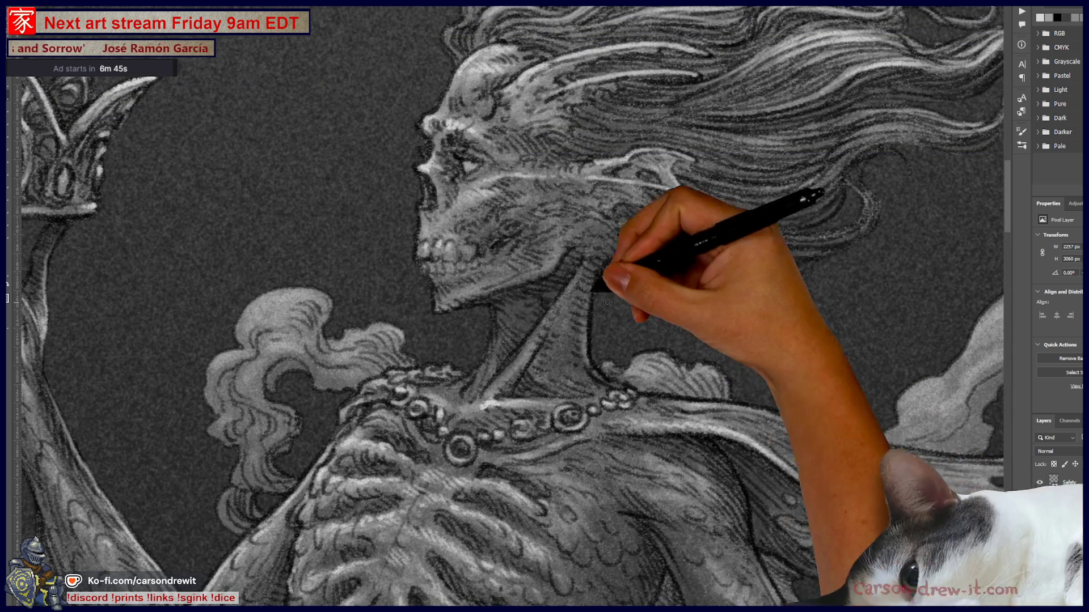
pyautogui.scroll(-5, 562, 240)
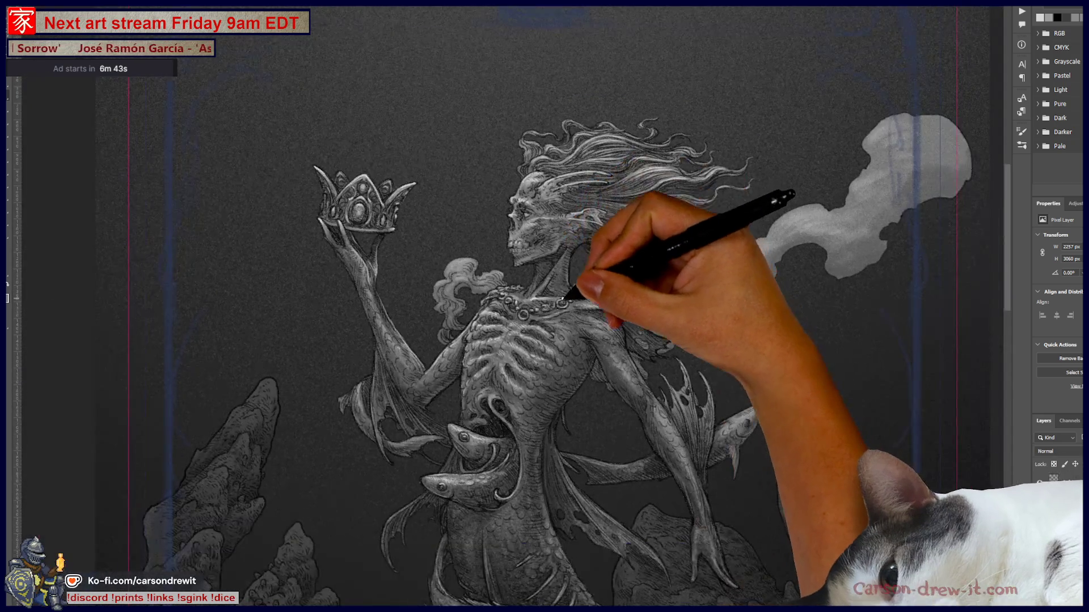
pyautogui.scroll(3, 721, 235)
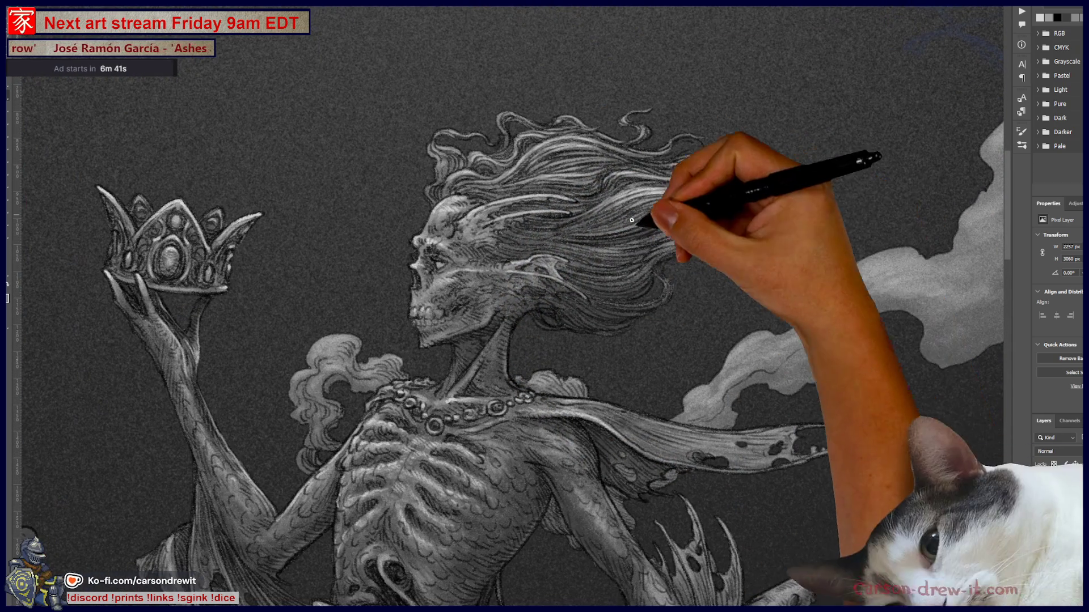
# - Add small white touches to the hair tips and necklace while viewing the whole figure
pyautogui.press('ctrl')
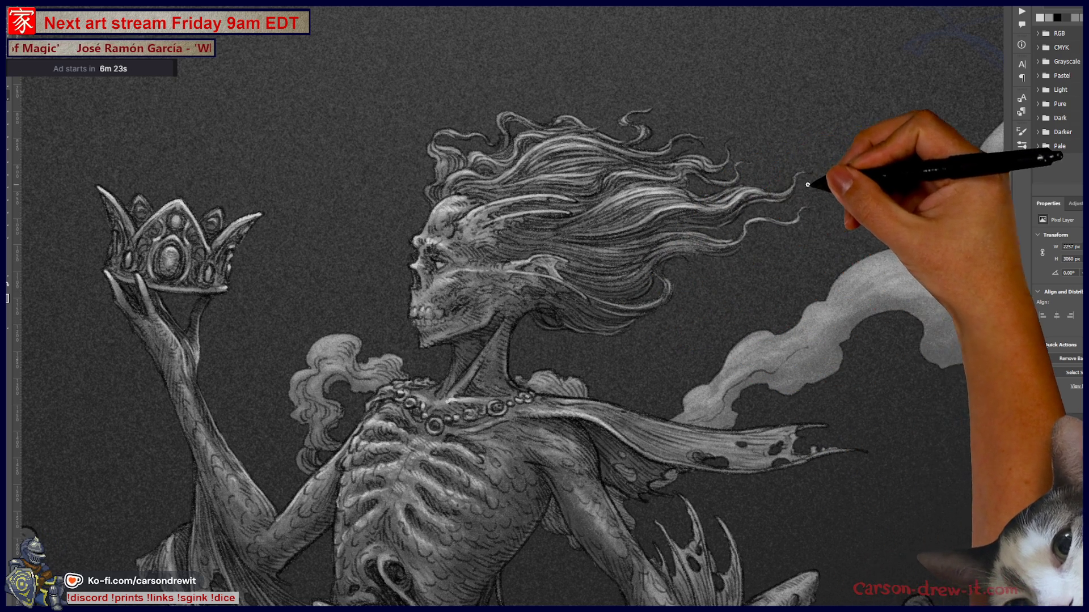
pyautogui.moveTo(472, 300); pyautogui.dragTo(687, 215)
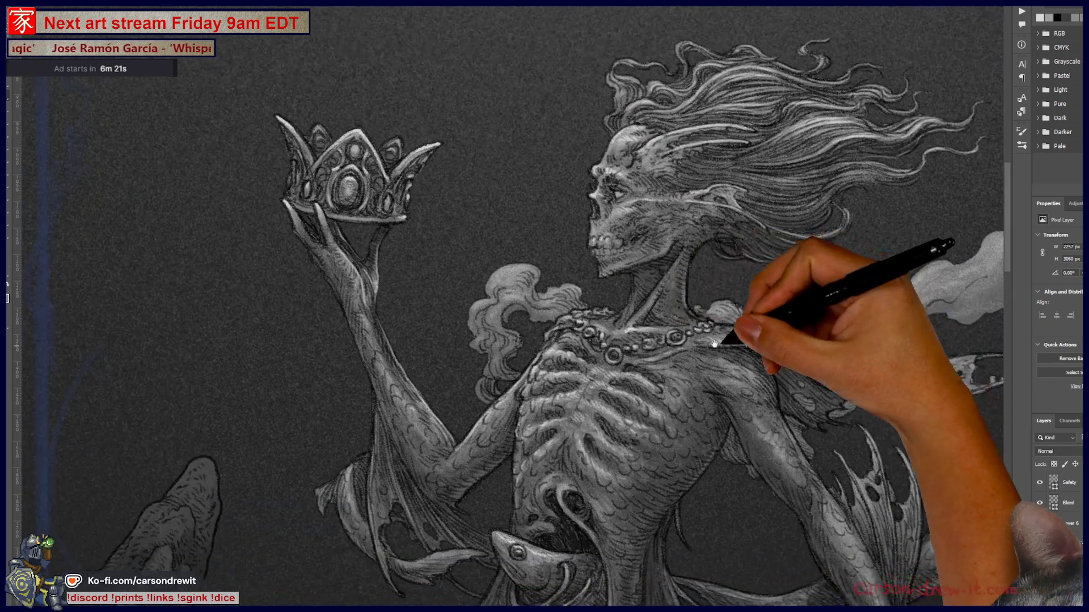
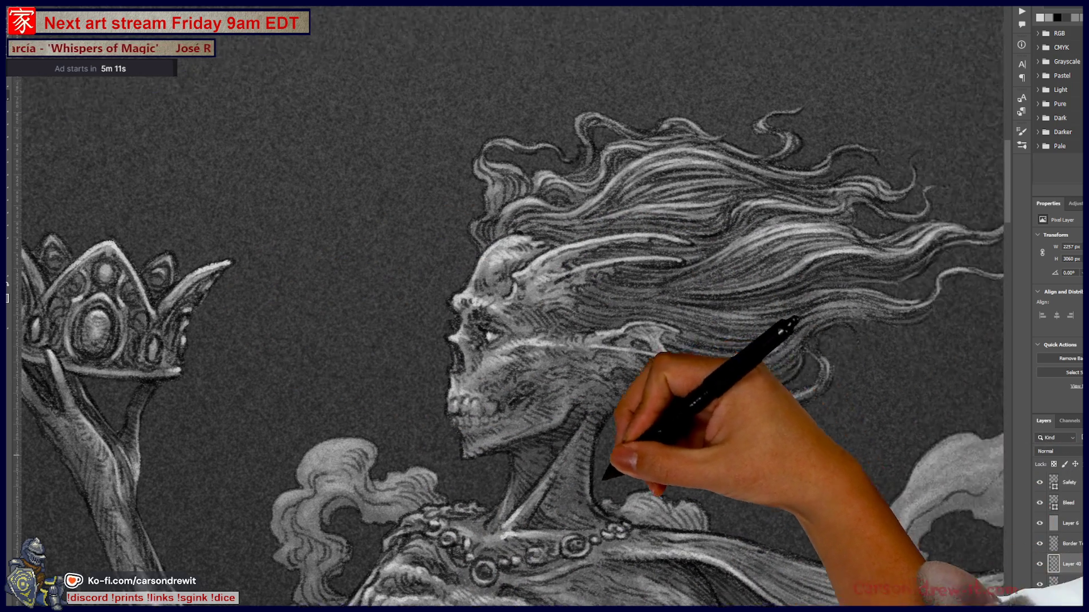
# - Review the whole figure and the smoke on the right, then zoom in on the torso and arm
pyautogui.moveTo(653, 141); pyautogui.dragTo(568, 209)
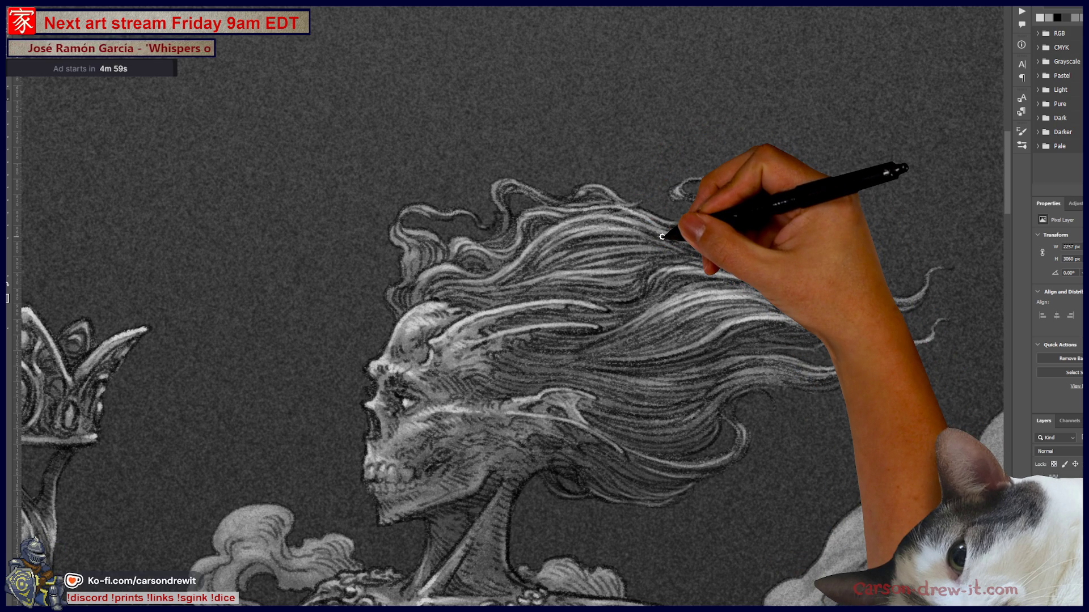
pyautogui.hotkey('ctrl', '-')
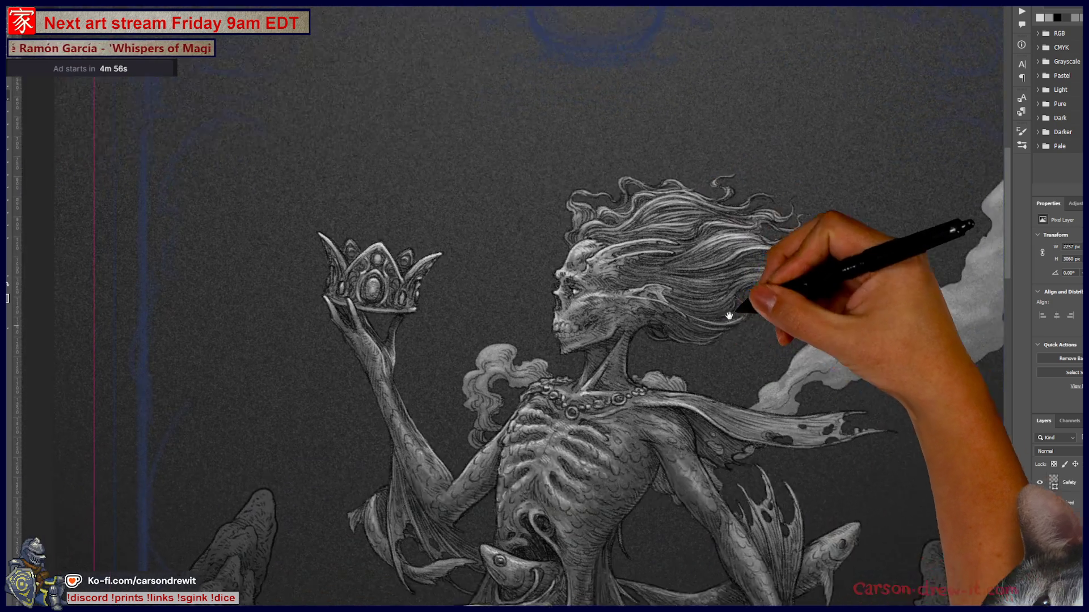
pyautogui.moveTo(740, 309); pyautogui.dragTo(778, 197)
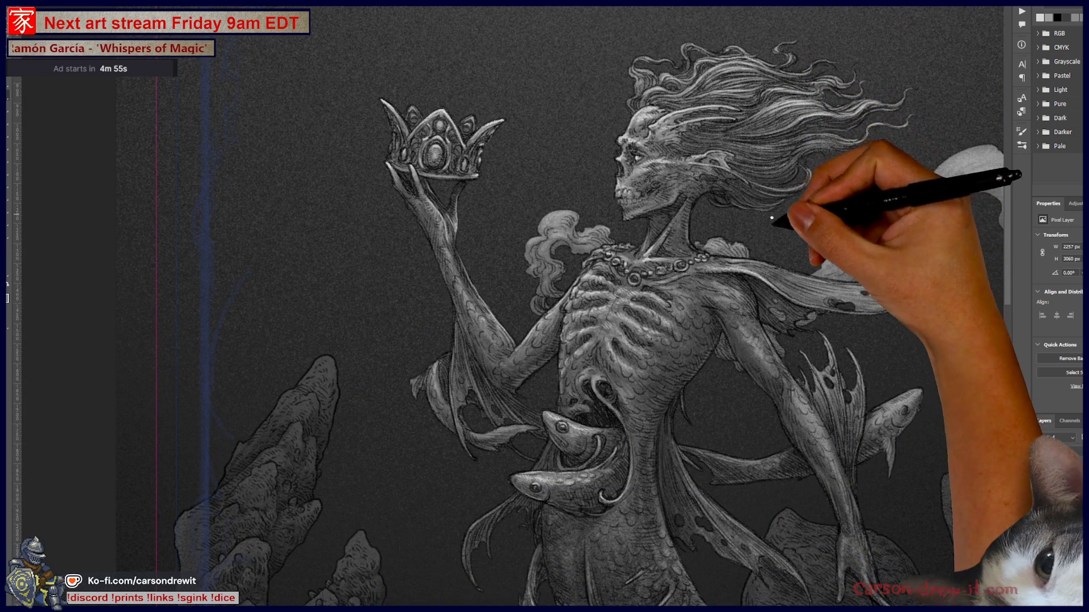
pyautogui.moveTo(778, 389)
pyautogui.mouseDown()
pyautogui.moveTo(631, 380)
pyautogui.moveTo(564, 414)
pyautogui.mouseUp()
pyautogui.hotkey('ctrl', '+')
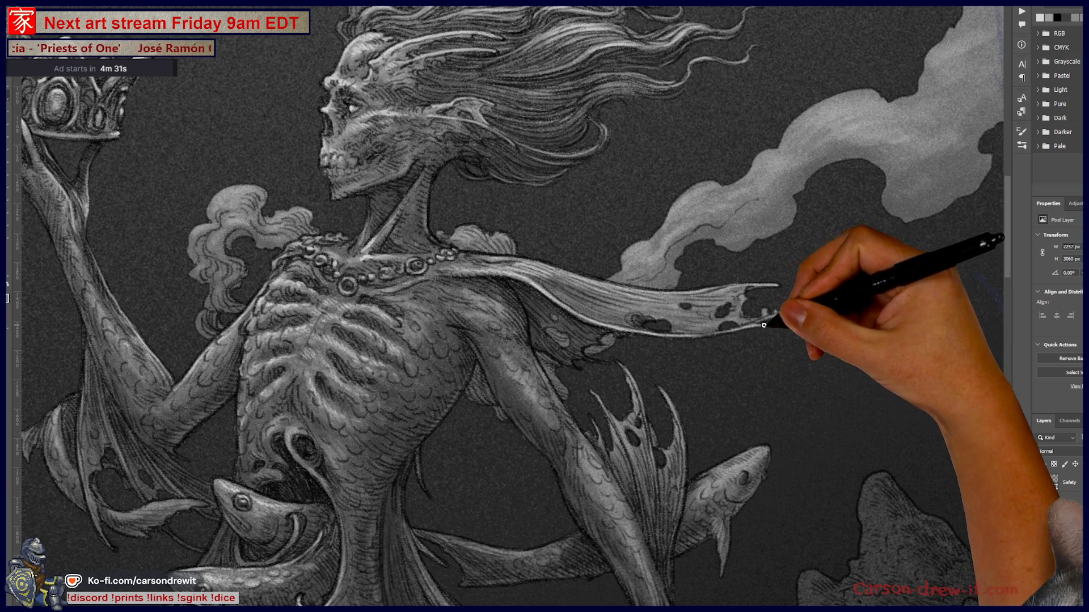
# - Taper the scarf tip into a thin point and add a pale highlight along the cloak edge
pyautogui.moveTo(783, 313); pyautogui.dragTo(829, 318)
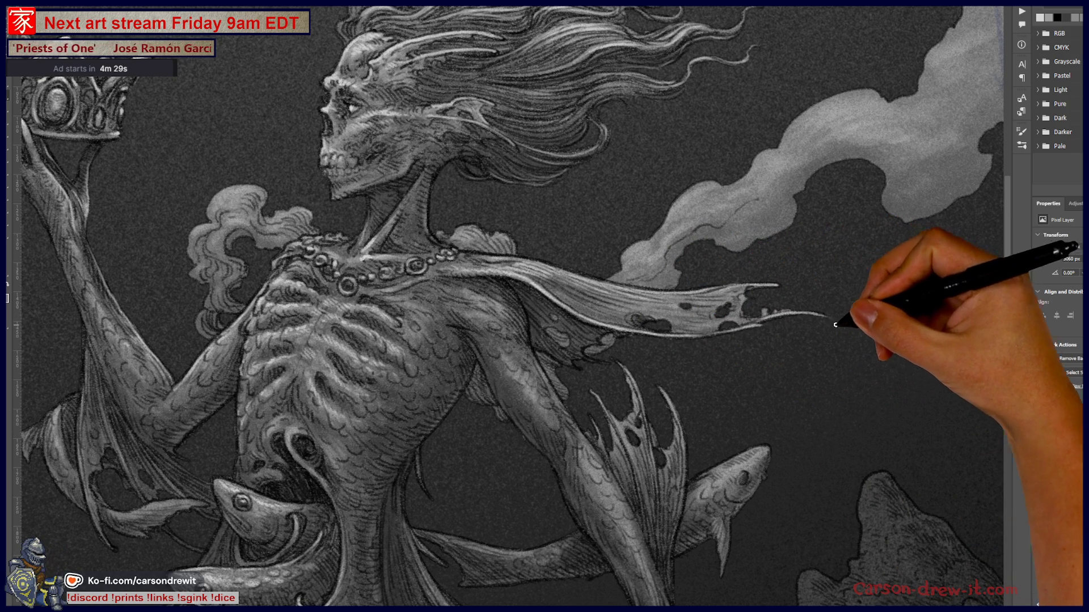
pyautogui.moveTo(583, 292)
pyautogui.mouseDown()
pyautogui.moveTo(547, 279)
pyautogui.moveTo(622, 318)
pyautogui.moveTo(670, 298)
pyautogui.mouseUp()
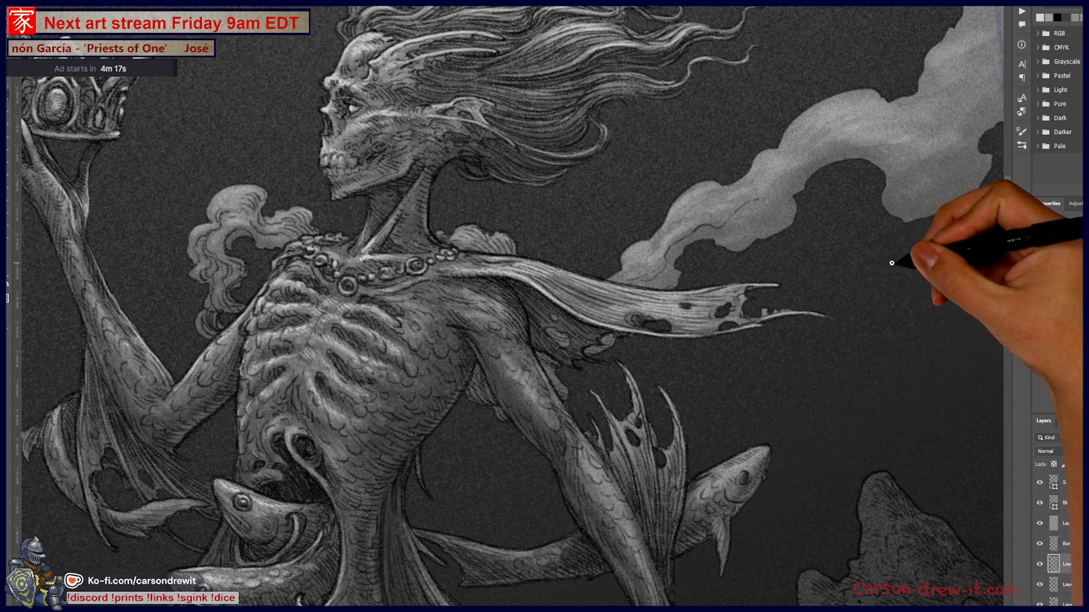
pyautogui.moveTo(657, 317)
pyautogui.mouseDown()
pyautogui.moveTo(861, 296)
pyautogui.moveTo(860, 245)
pyautogui.mouseUp()
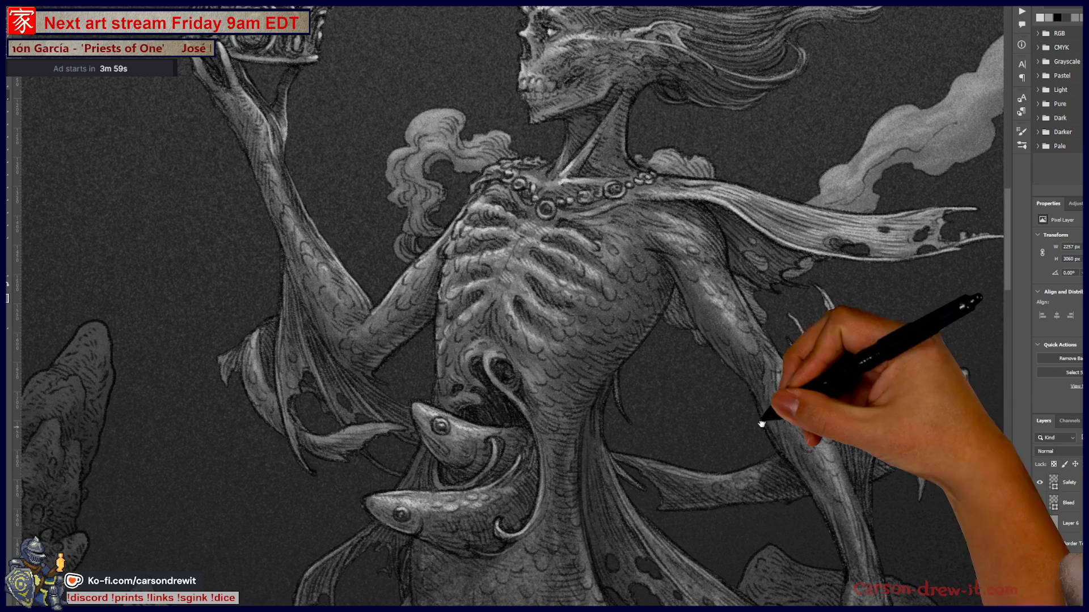
pyautogui.moveTo(780, 443); pyautogui.dragTo(670, 553)
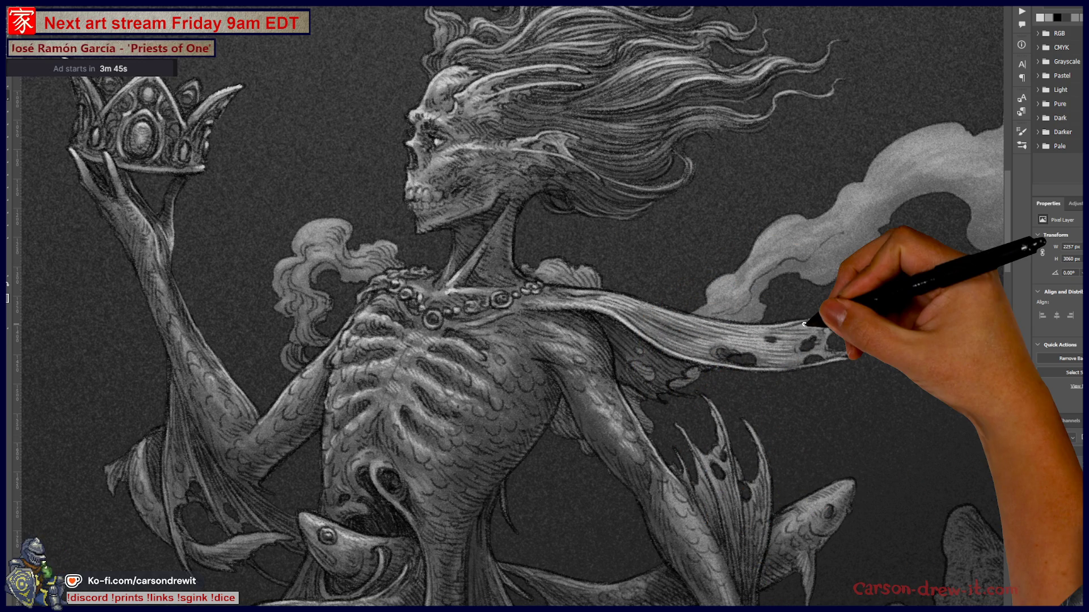
pyautogui.moveTo(594, 436); pyautogui.dragTo(608, 271)
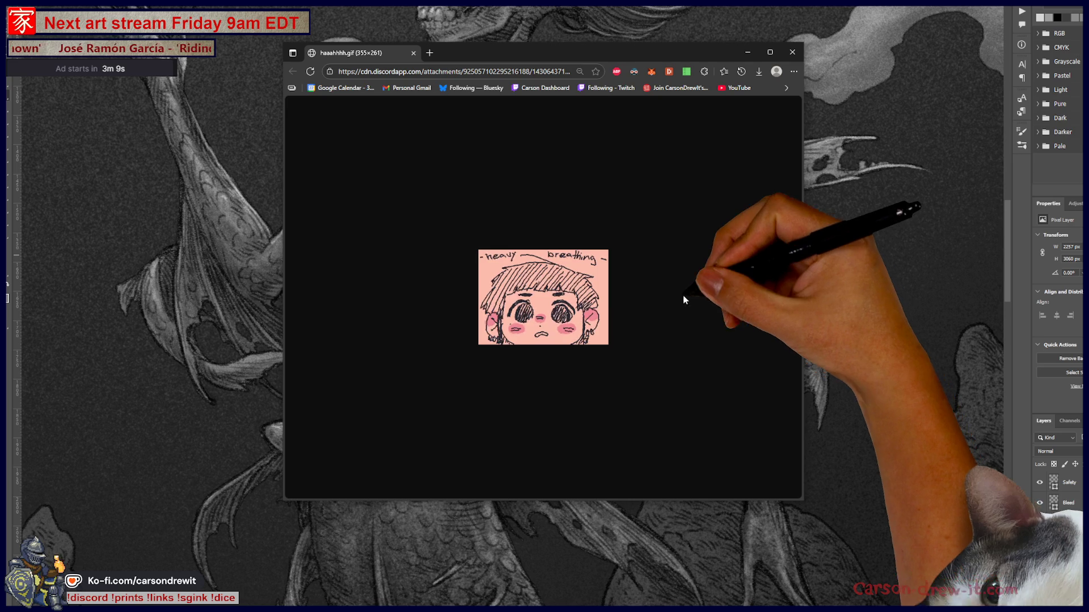
pyautogui.scroll(3, 640, 280)
pyautogui.scroll(3, 640, 280)
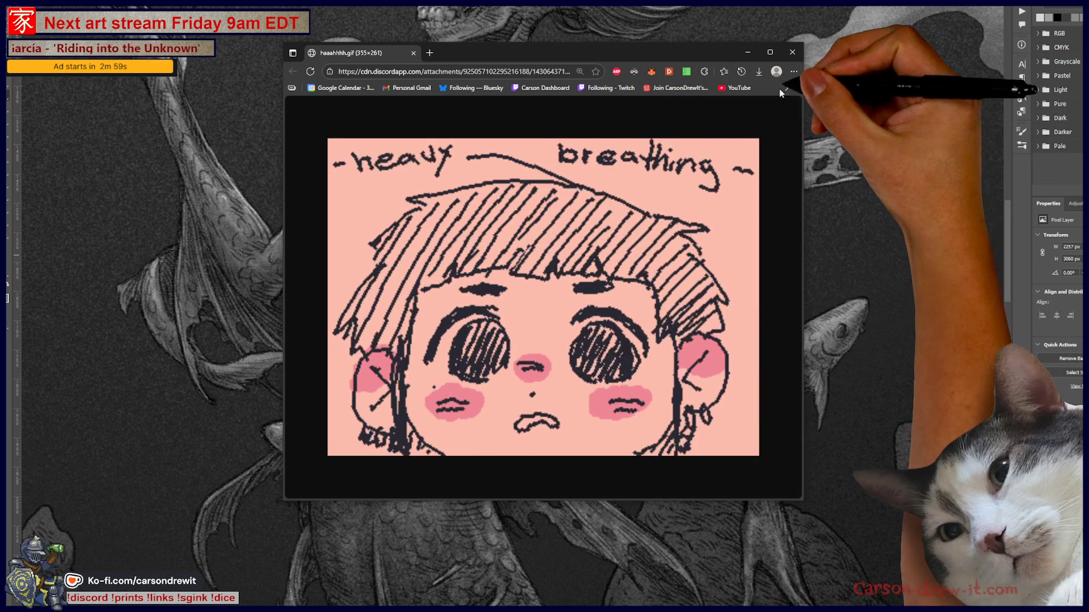
# - Close the Edge window showing the GIF so the Photoshop artwork is visible again
pyautogui.click(793, 53)
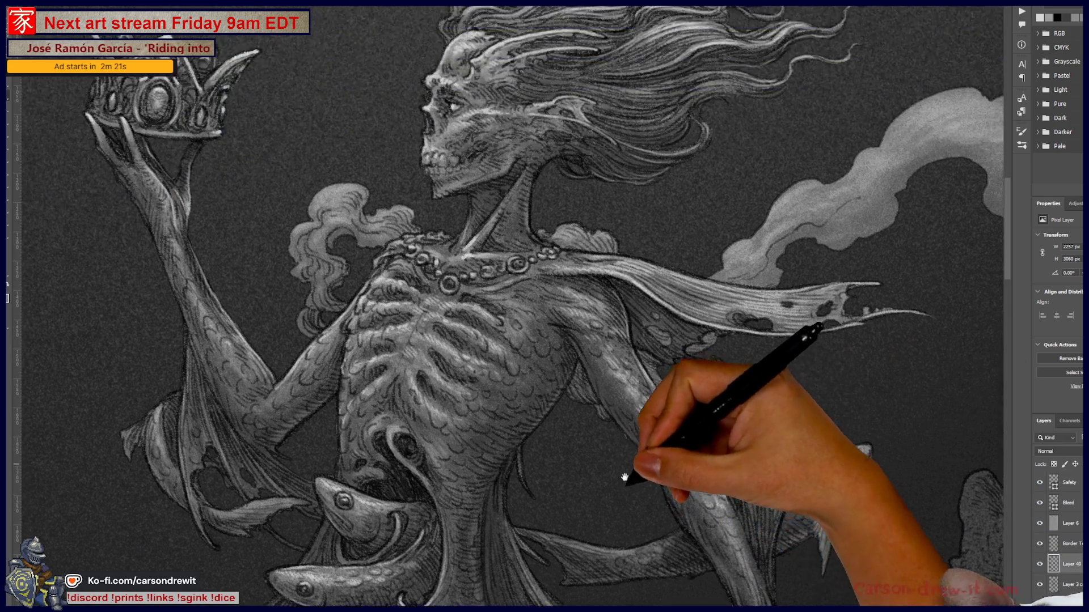
pyautogui.moveTo(781, 545); pyautogui.dragTo(790, 345)
pyautogui.scroll(3, 834, 421)
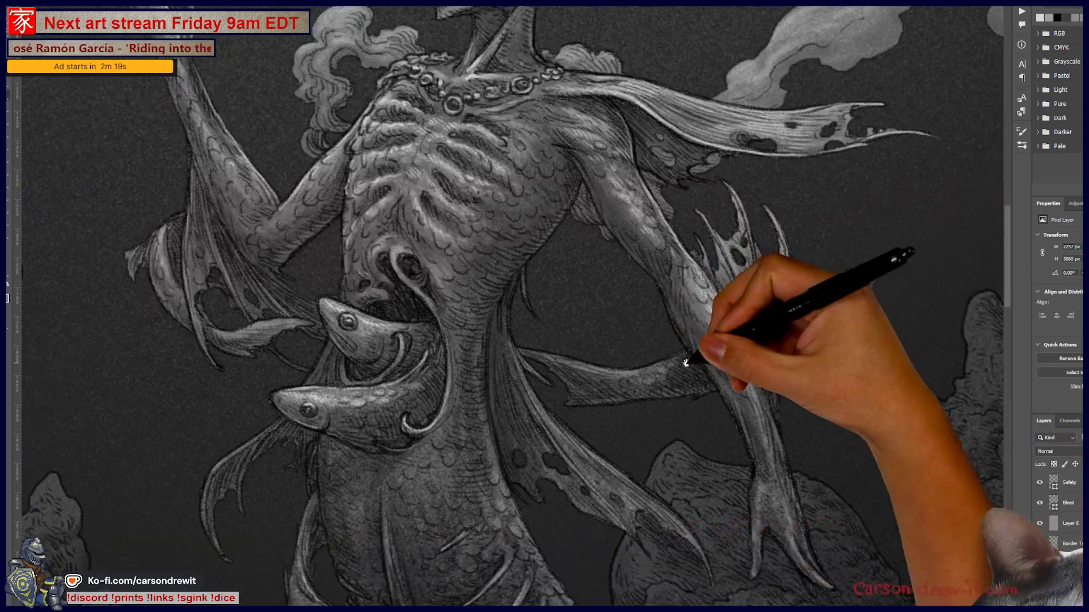
pyautogui.scroll(3, 706, 353)
pyautogui.scroll(3, 778, 360)
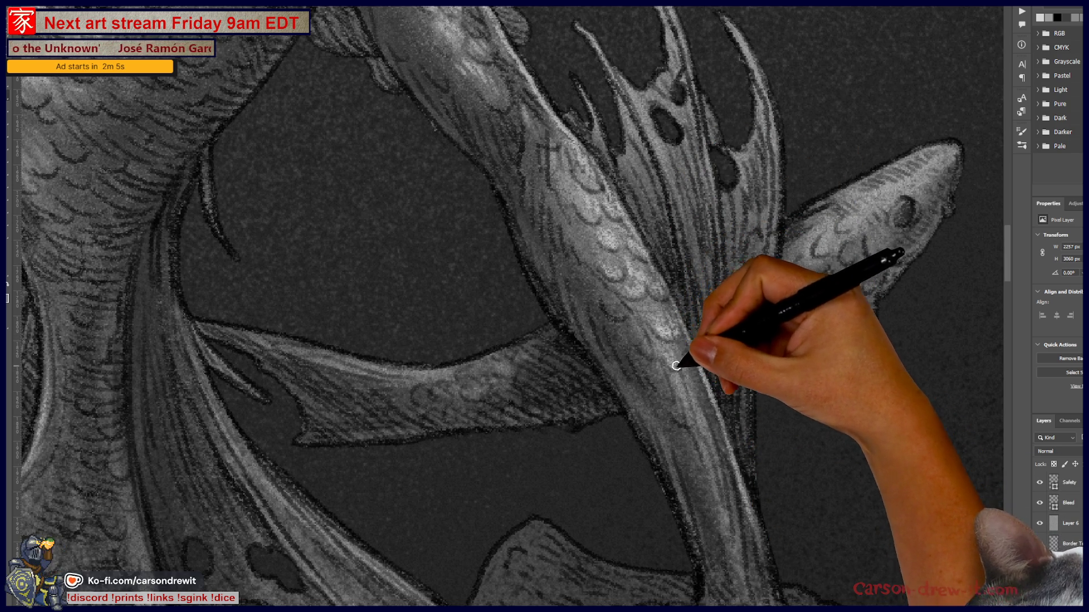
pyautogui.scroll(-5, 729, 399)
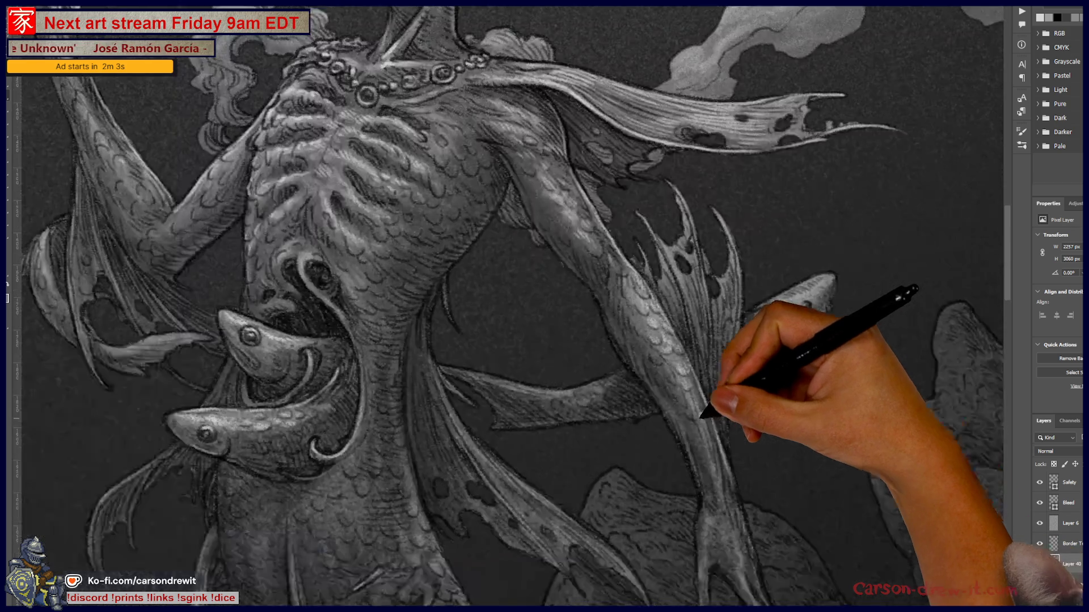
pyautogui.scroll(1, 643, 378)
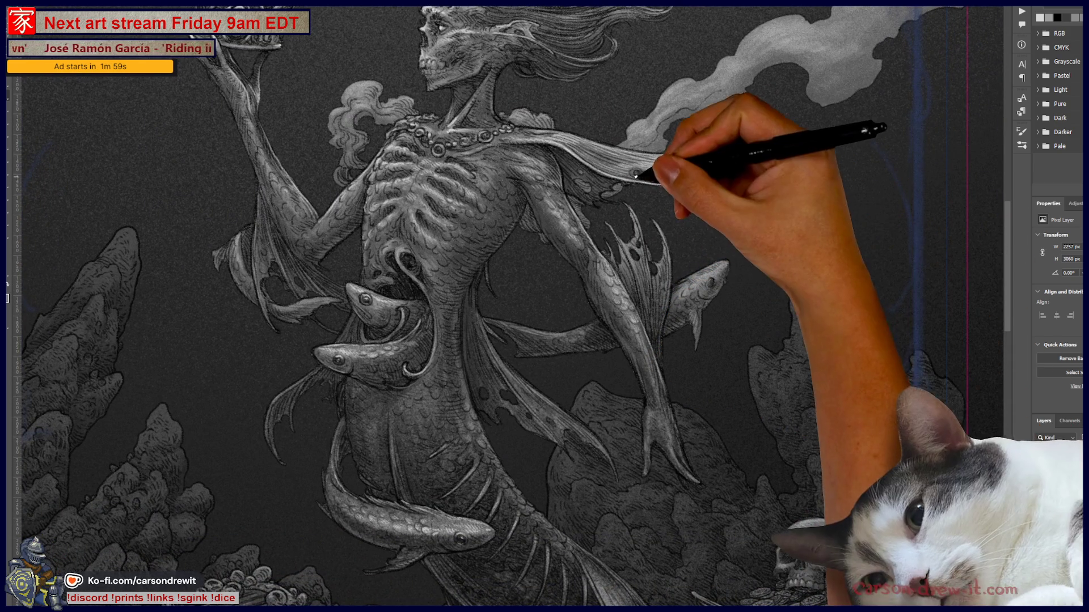
pyautogui.scroll(2, 639, 286)
pyautogui.scroll(2, 670, 341)
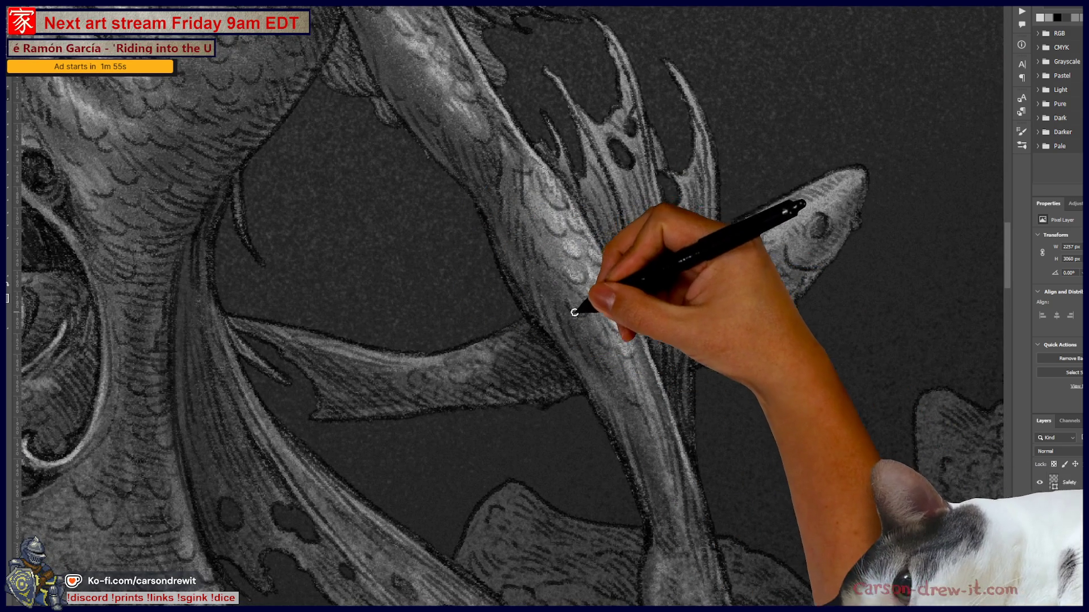
pyautogui.moveTo(605, 328)
pyautogui.mouseDown()
pyautogui.moveTo(656, 425)
pyautogui.moveTo(669, 499)
pyautogui.moveTo(669, 462)
pyautogui.moveTo(591, 328)
pyautogui.mouseUp()
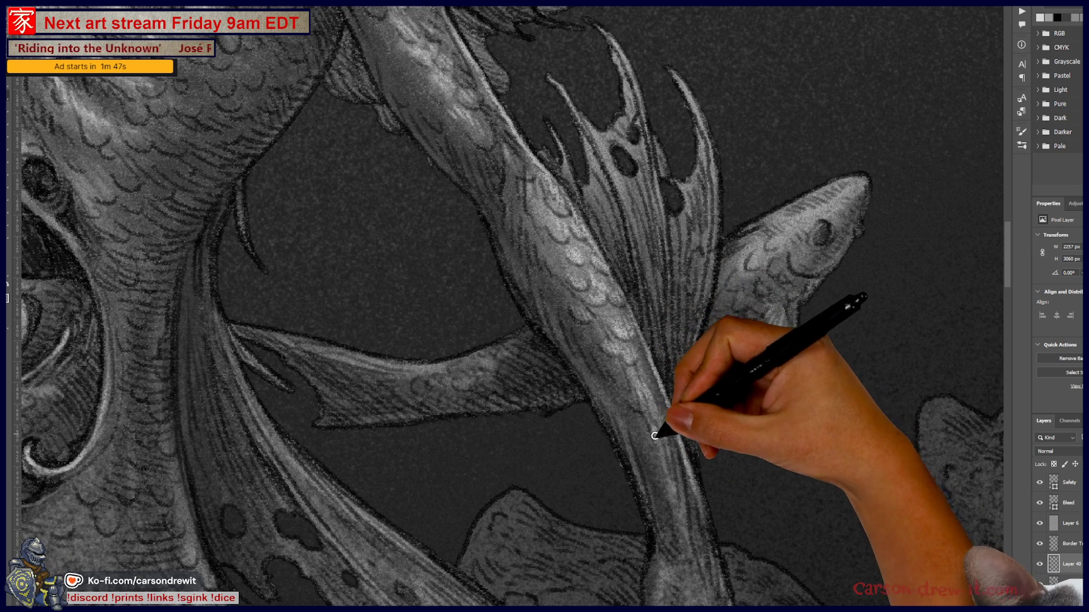
pyautogui.moveTo(678, 472); pyautogui.dragTo(713, 396)
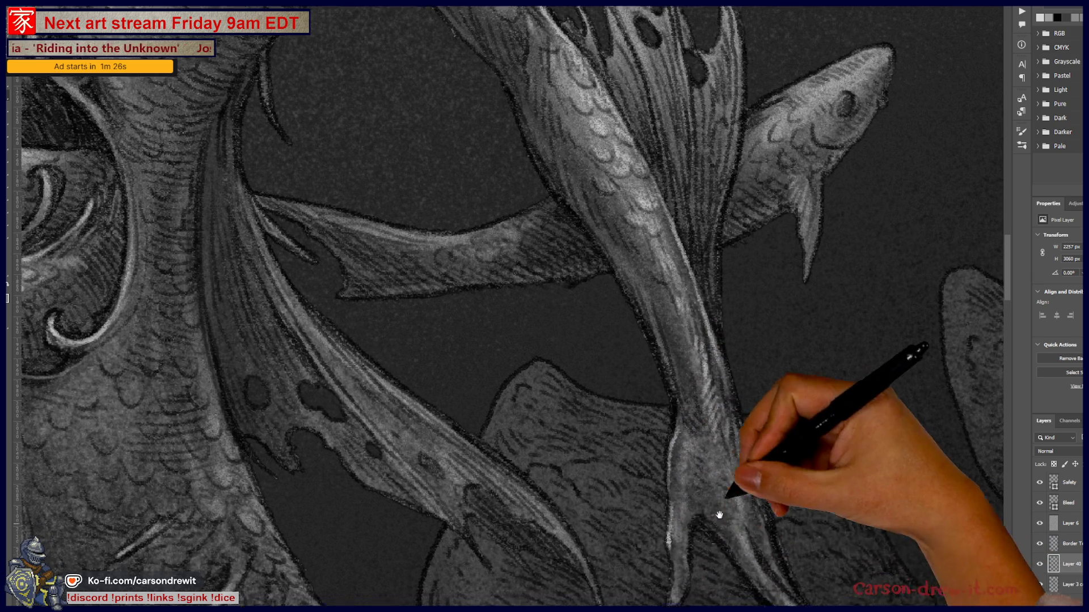
# - Add a highlight on the fish's right tail fin
pyautogui.moveTo(706, 598); pyautogui.dragTo(717, 430)
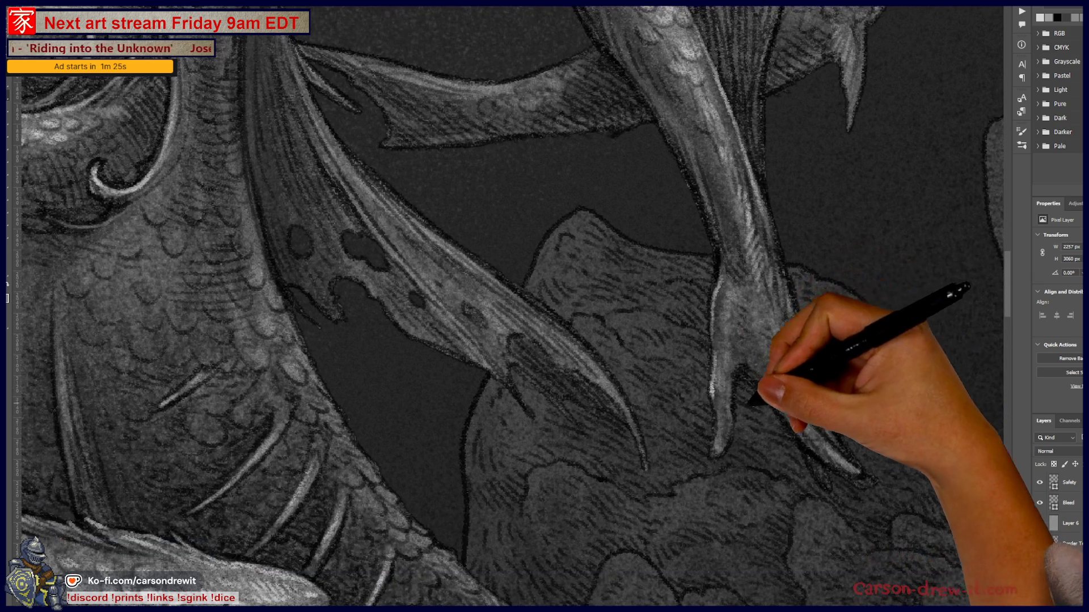
pyautogui.moveTo(802, 382)
pyautogui.mouseDown()
pyautogui.moveTo(782, 377)
pyautogui.moveTo(841, 457)
pyautogui.mouseUp()
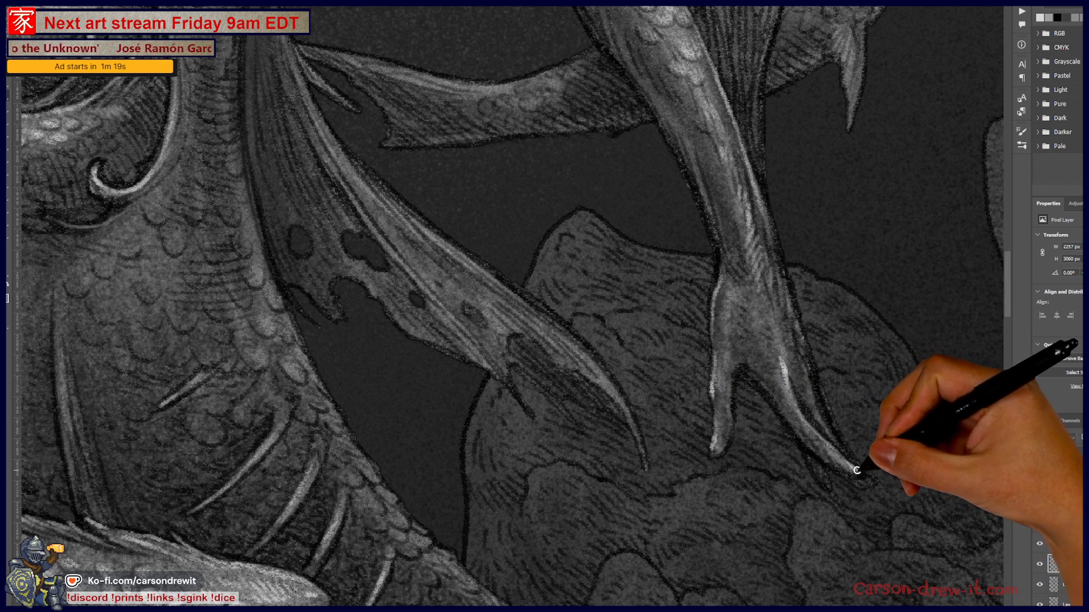
pyautogui.moveTo(936, 517); pyautogui.dragTo(715, 503)
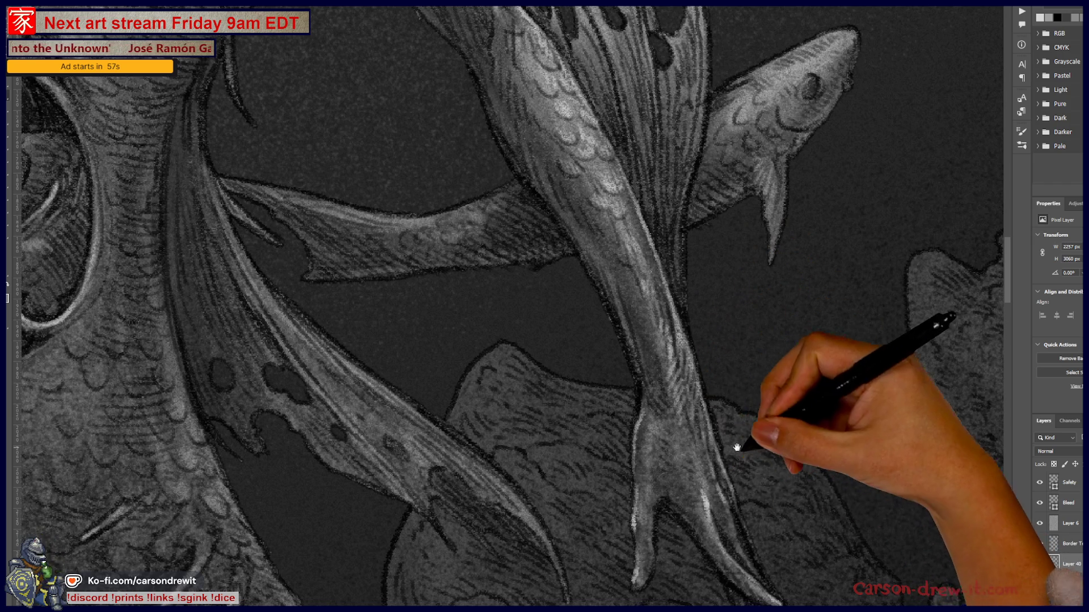
pyautogui.moveTo(719, 451); pyautogui.dragTo(876, 528)
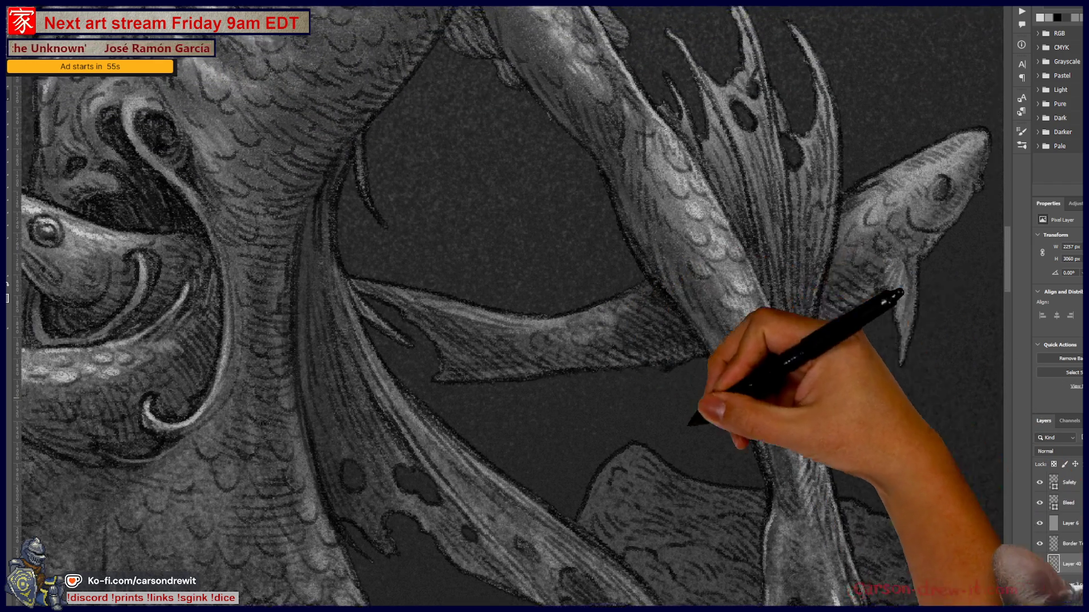
# - Brighten the fish's eye and the top edge of its head, then view the whole mermaid
pyautogui.moveTo(649, 351); pyautogui.dragTo(547, 450)
pyautogui.moveTo(731, 299); pyautogui.dragTo(742, 298)
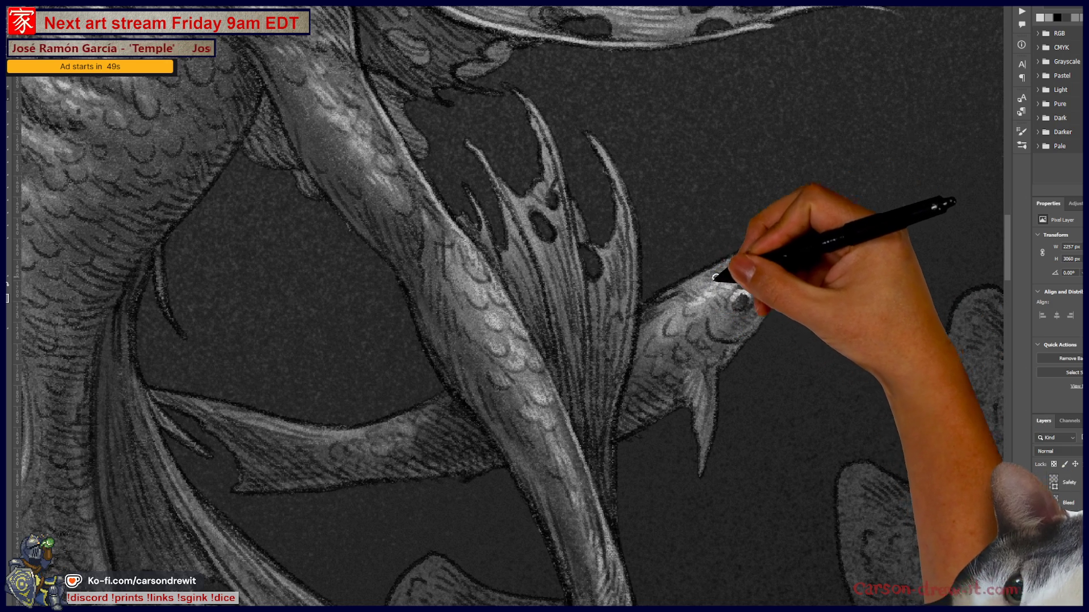
pyautogui.moveTo(705, 280); pyautogui.dragTo(778, 244)
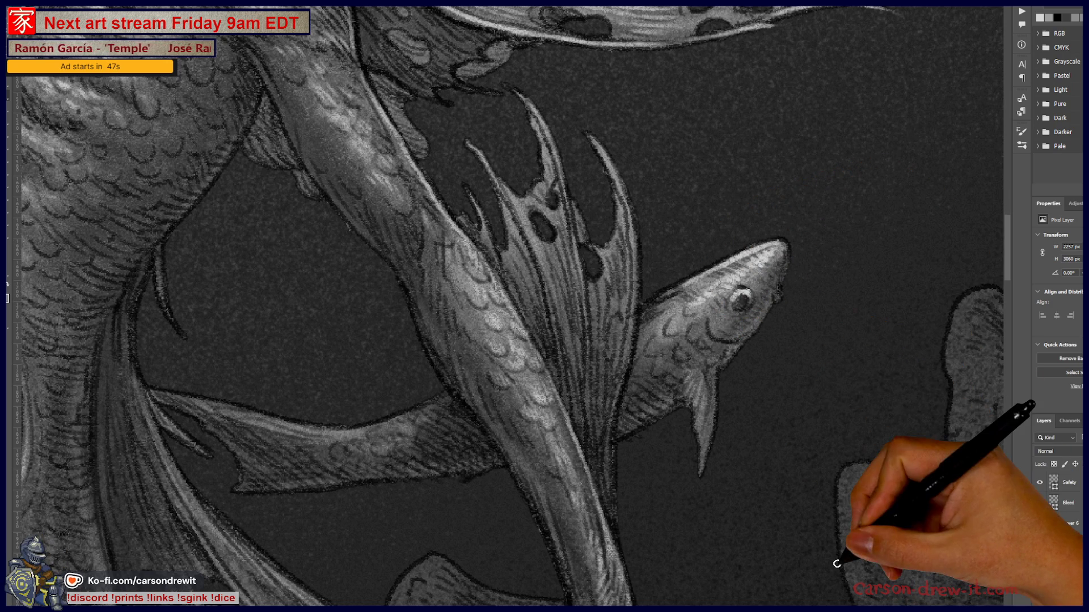
pyautogui.hotkey('ctrl', '0')
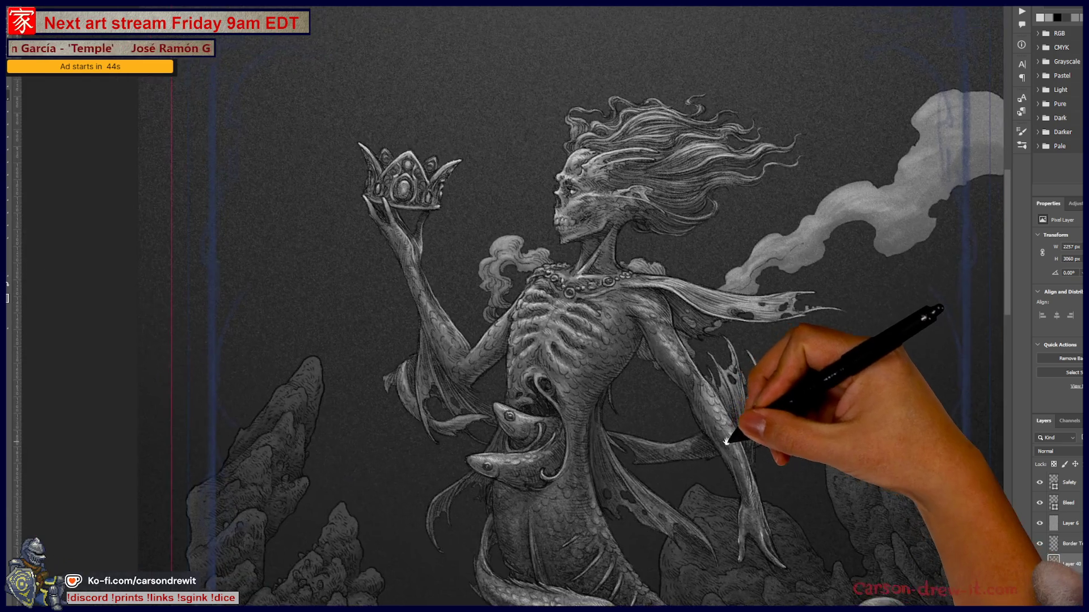
# - Shift the mermaid painting within the view before switching to the clue canvas
pyautogui.moveTo(702, 412); pyautogui.dragTo(772, 364)
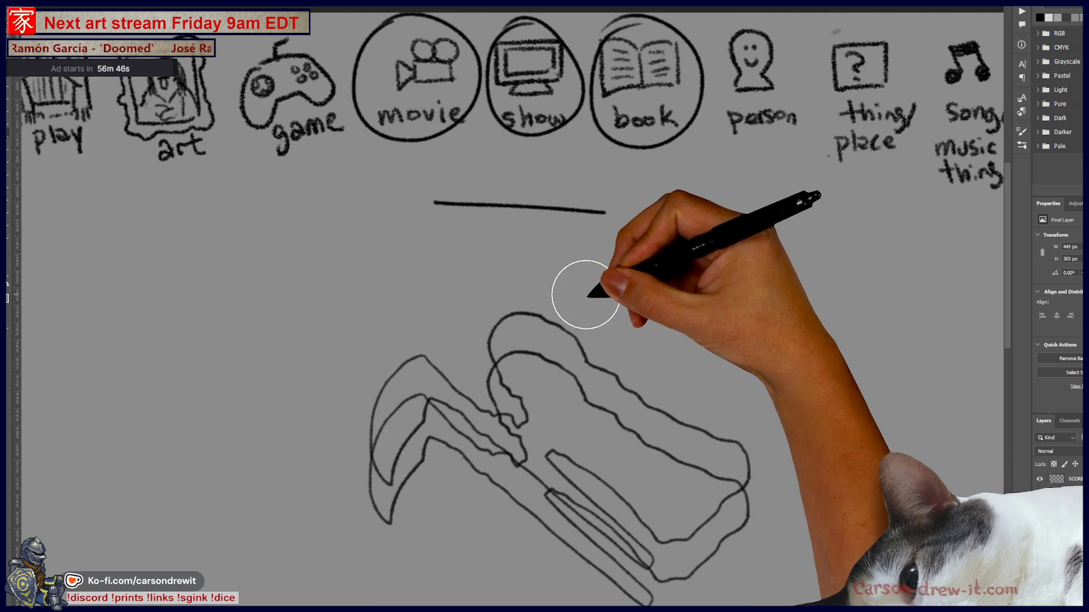
# - Commit the repositioned sketch, trace its upper outline and fade the older sketch lines to light grey
pyautogui.press('b')
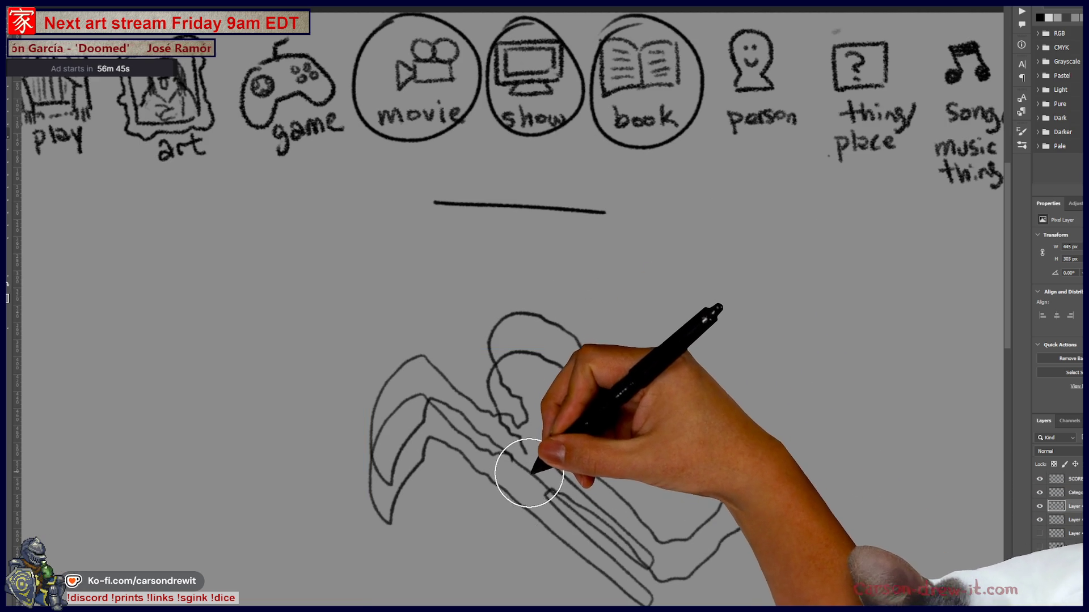
pyautogui.moveTo(531, 425); pyautogui.dragTo(777, 496)
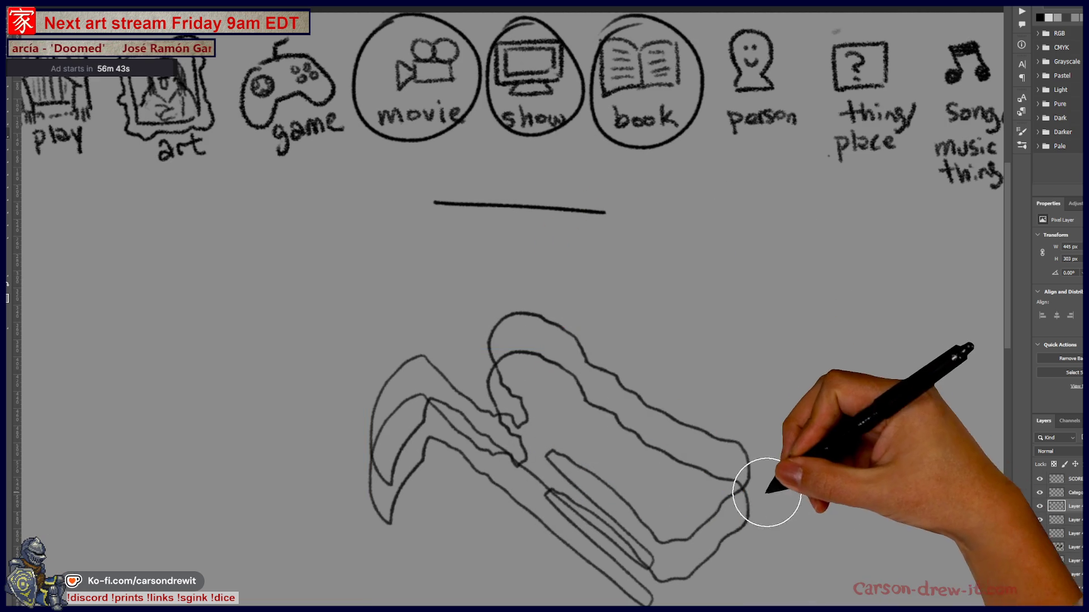
pyautogui.click(1039, 520)
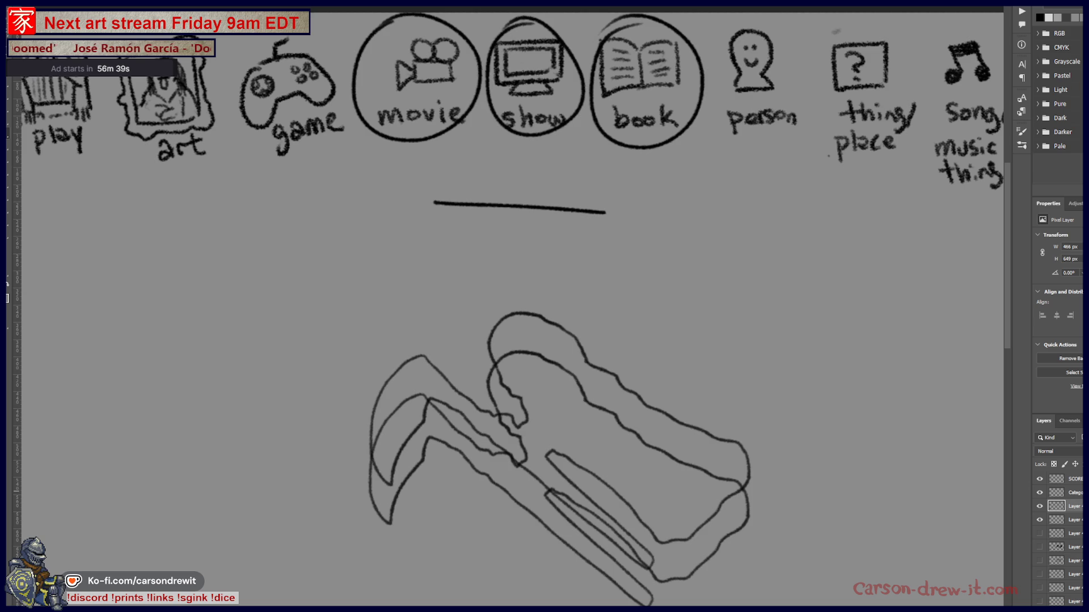
pyautogui.press('5')
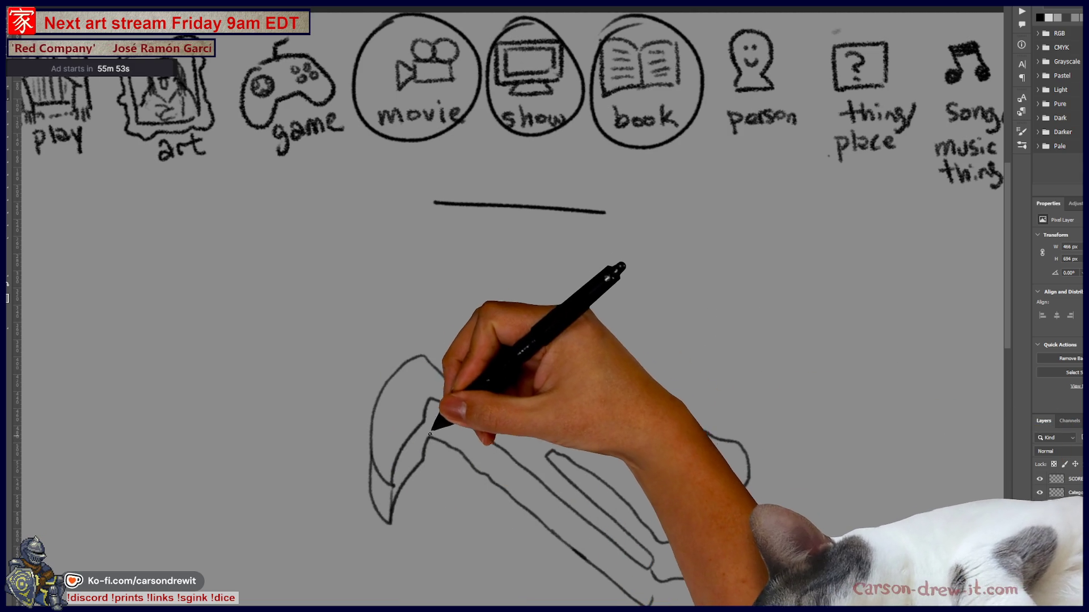
# - Draw the clean top outline, right end and inner strip edges of the sandwich-like shape
pyautogui.moveTo(488, 366); pyautogui.dragTo(706, 429)
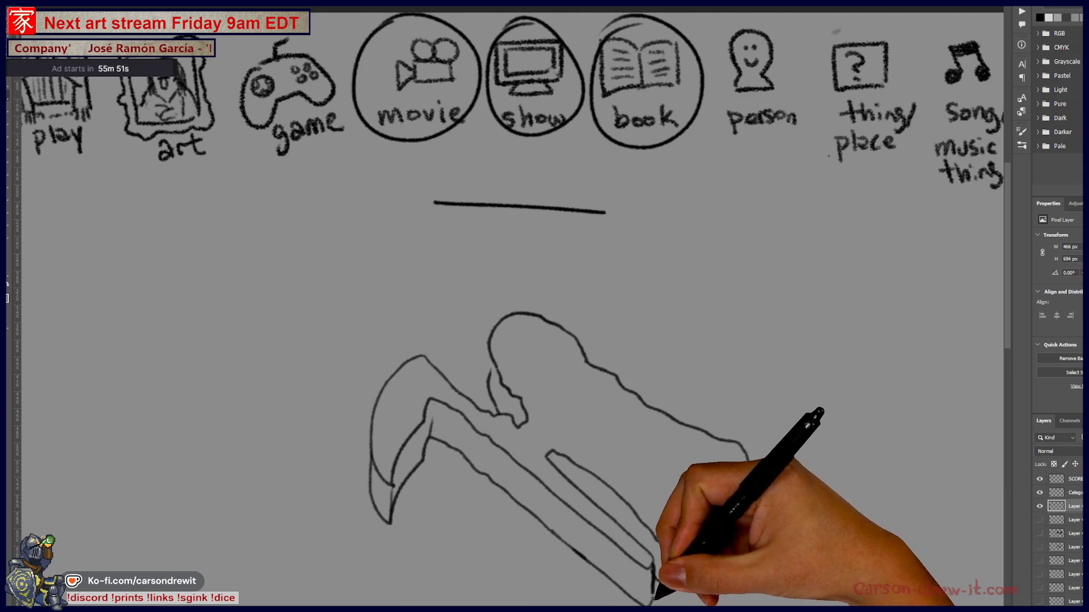
pyautogui.moveTo(655, 563); pyautogui.dragTo(750, 472)
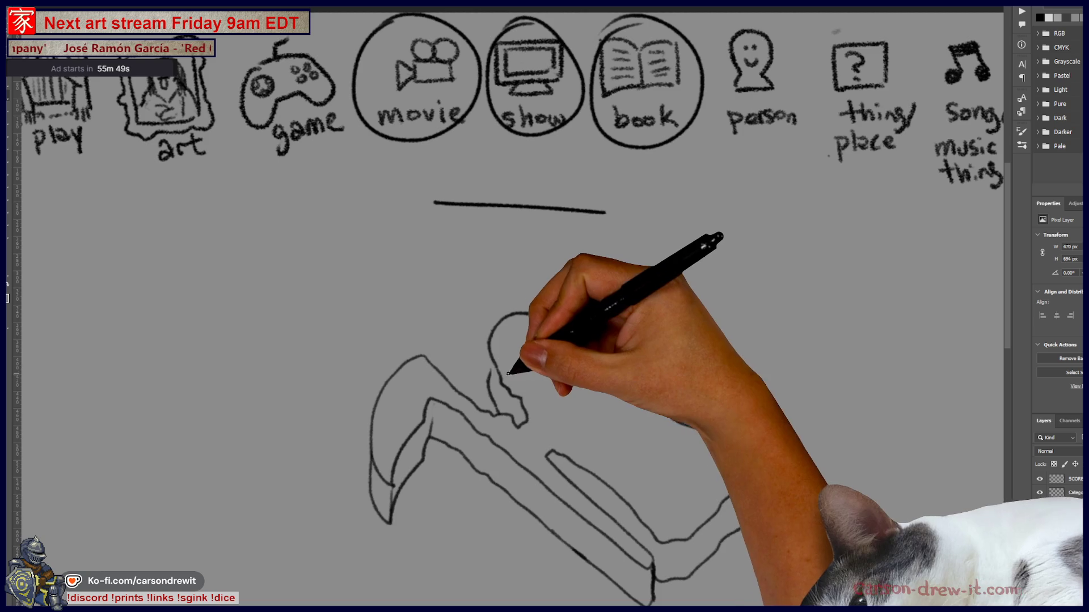
pyautogui.moveTo(572, 462)
pyautogui.mouseDown()
pyautogui.moveTo(660, 499)
pyautogui.moveTo(759, 442)
pyautogui.mouseUp()
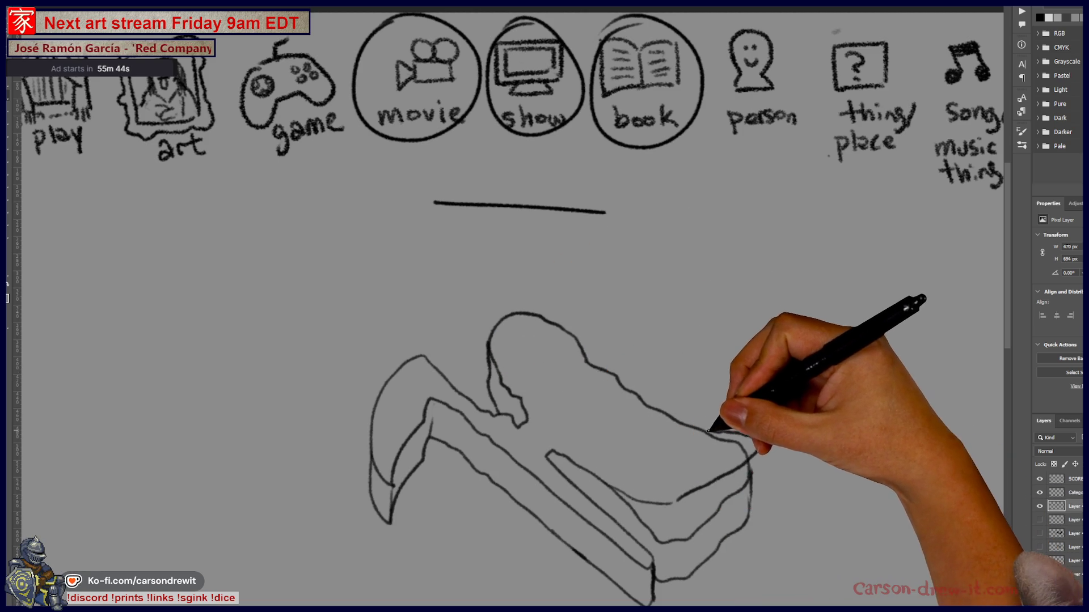
pyautogui.hotkey('ctrl', 'z')
pyautogui.moveTo(749, 432); pyautogui.dragTo(672, 511)
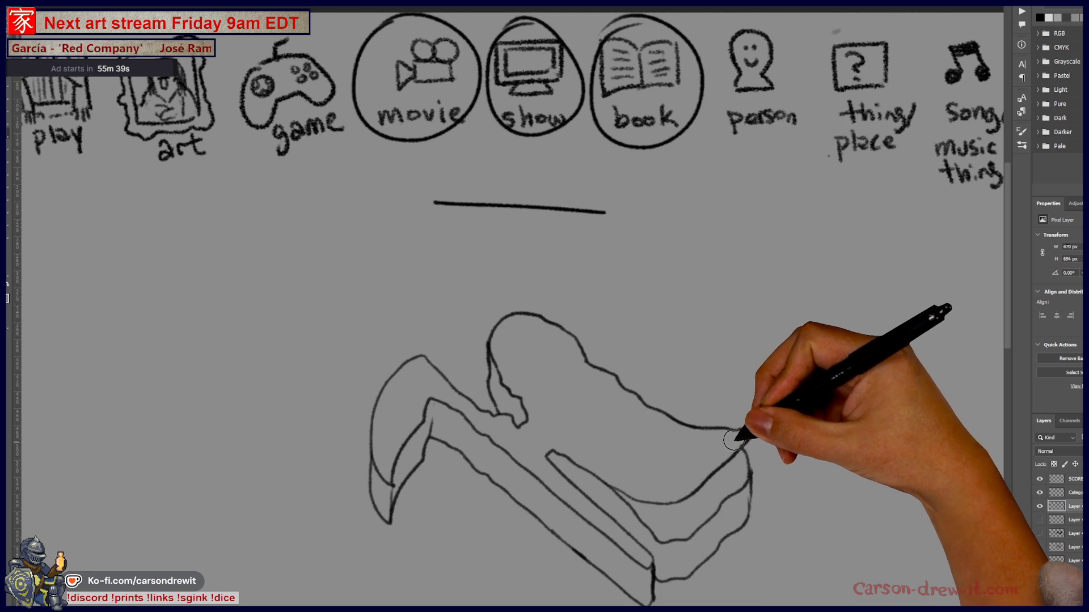
pyautogui.moveTo(741, 437); pyautogui.dragTo(620, 523)
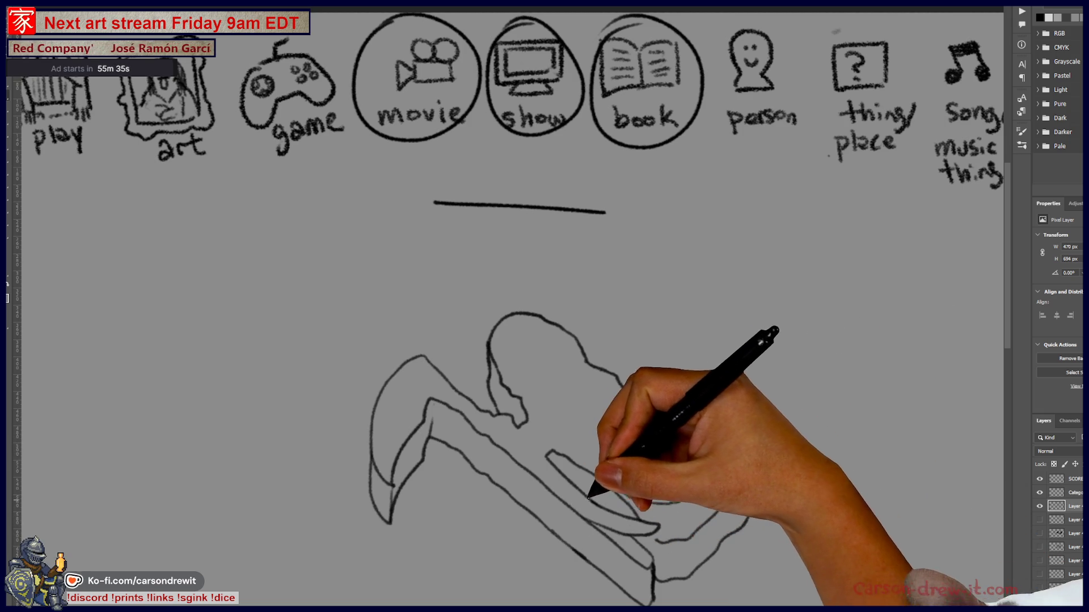
pyautogui.moveTo(655, 532); pyautogui.dragTo(583, 465)
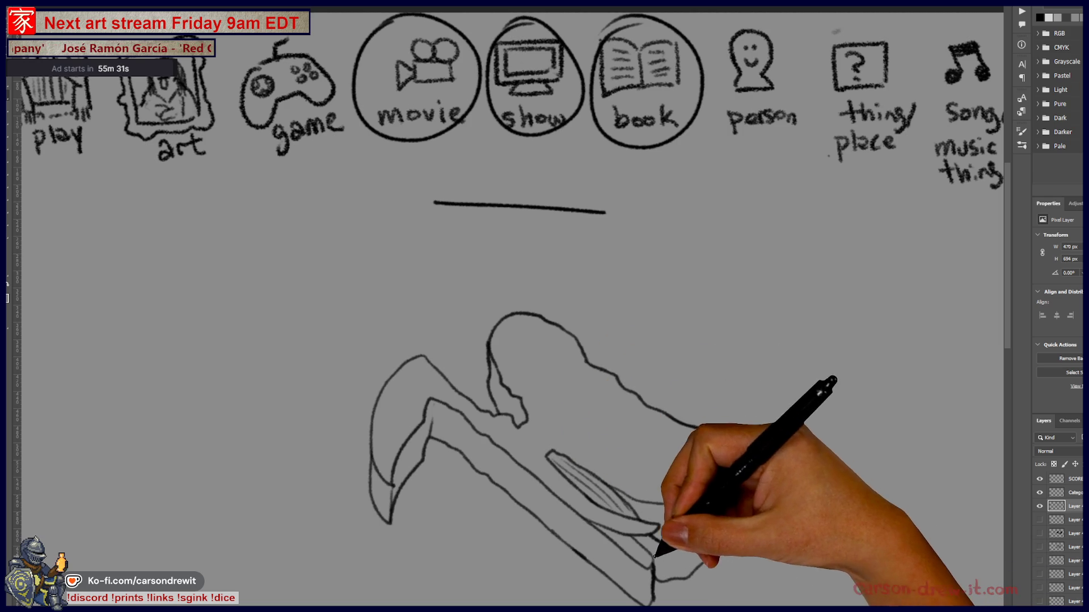
pyautogui.moveTo(664, 544)
pyautogui.mouseDown()
pyautogui.moveTo(732, 515)
pyautogui.moveTo(668, 561)
pyautogui.moveTo(730, 522)
pyautogui.mouseUp()
# - Hatch the left stem and wing of the shape, then hide the finished sketch layer
pyautogui.moveTo(430, 412); pyautogui.dragTo(595, 534)
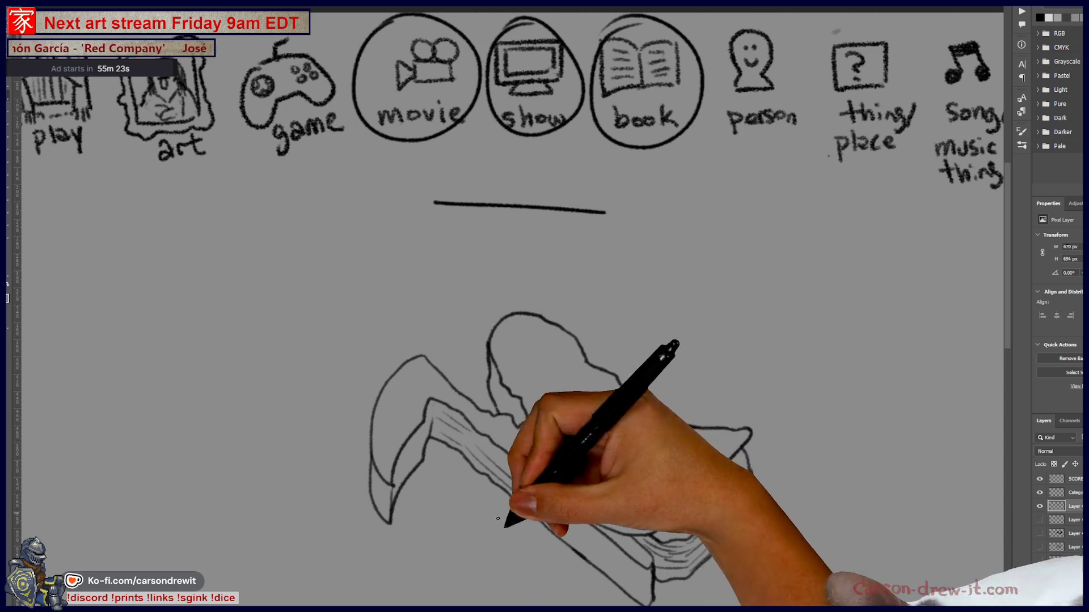
pyautogui.moveTo(498, 474); pyautogui.dragTo(629, 595)
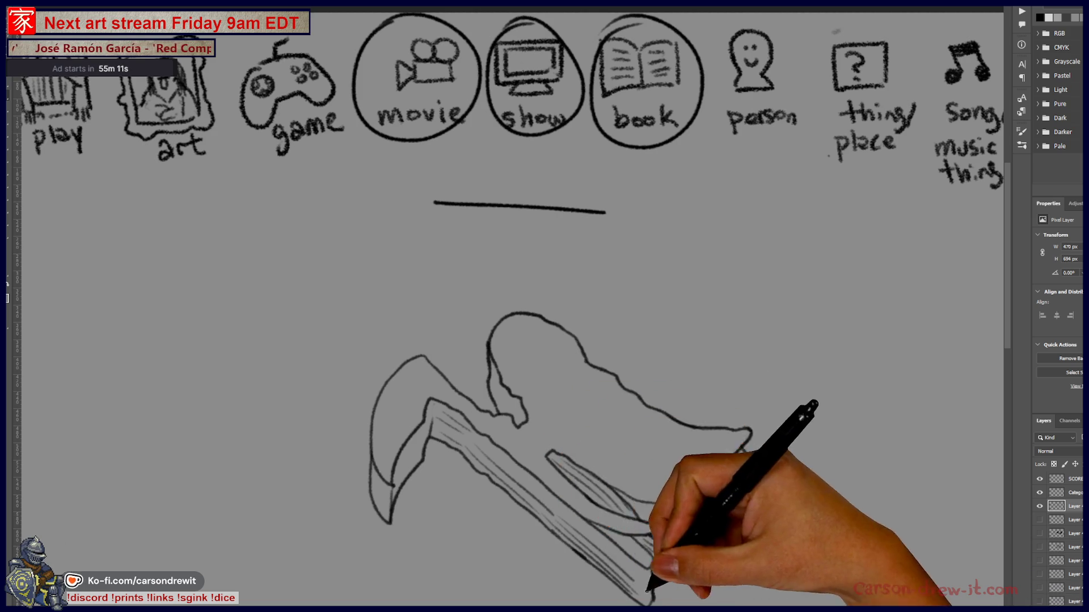
pyautogui.moveTo(423, 440); pyautogui.dragTo(388, 497)
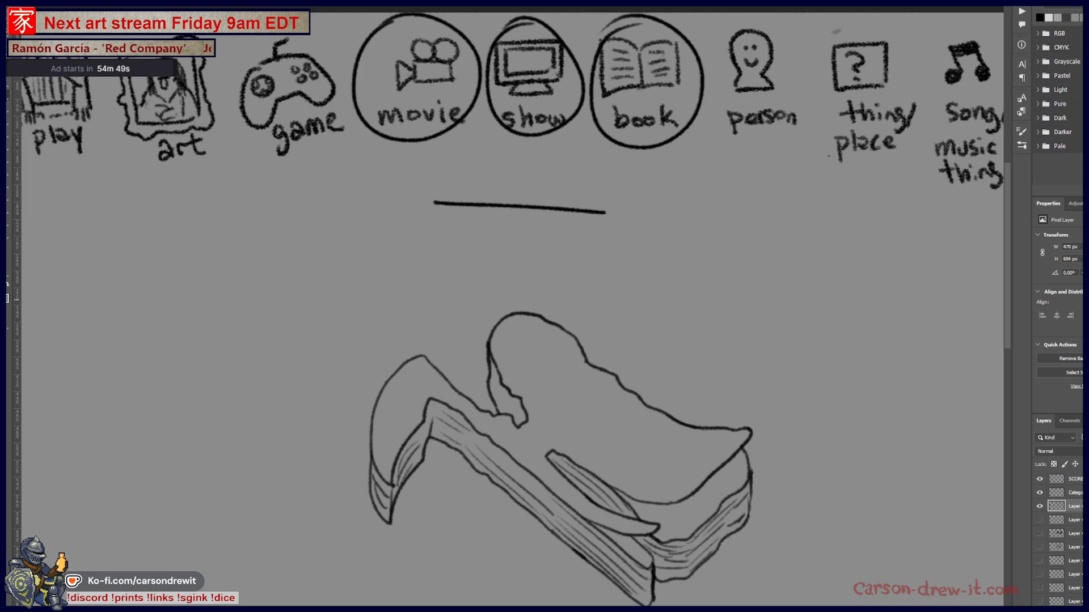
pyautogui.click(1039, 507)
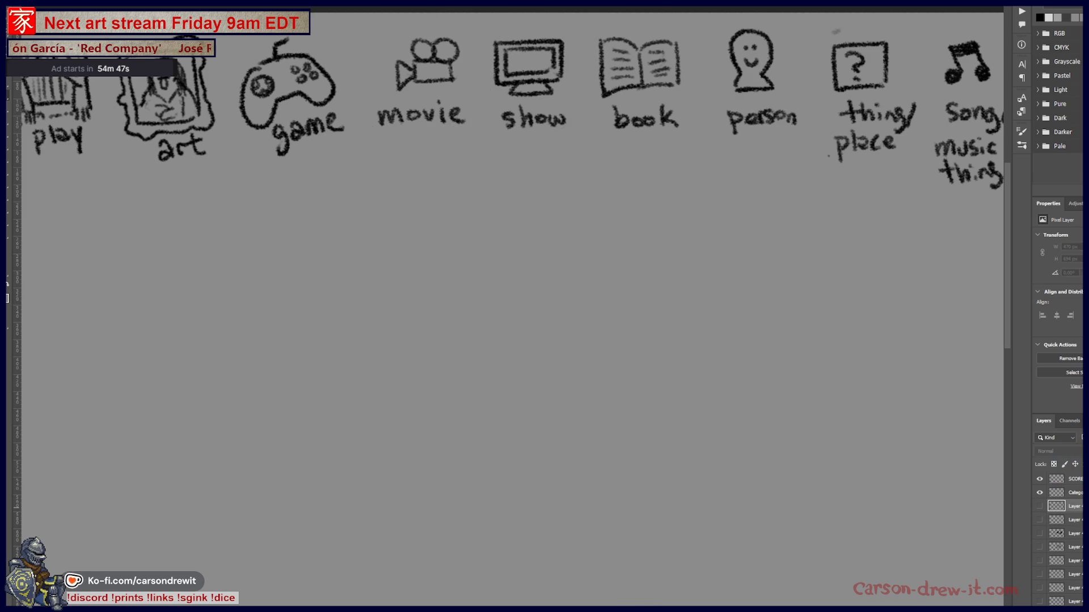
pyautogui.click(1040, 507)
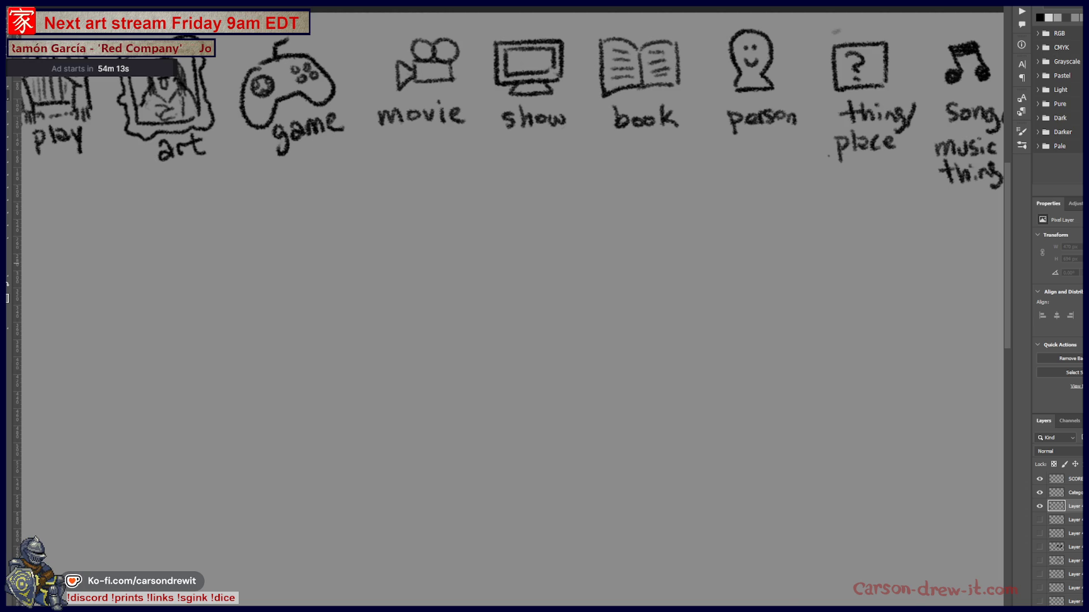
pyautogui.click(448, 19)
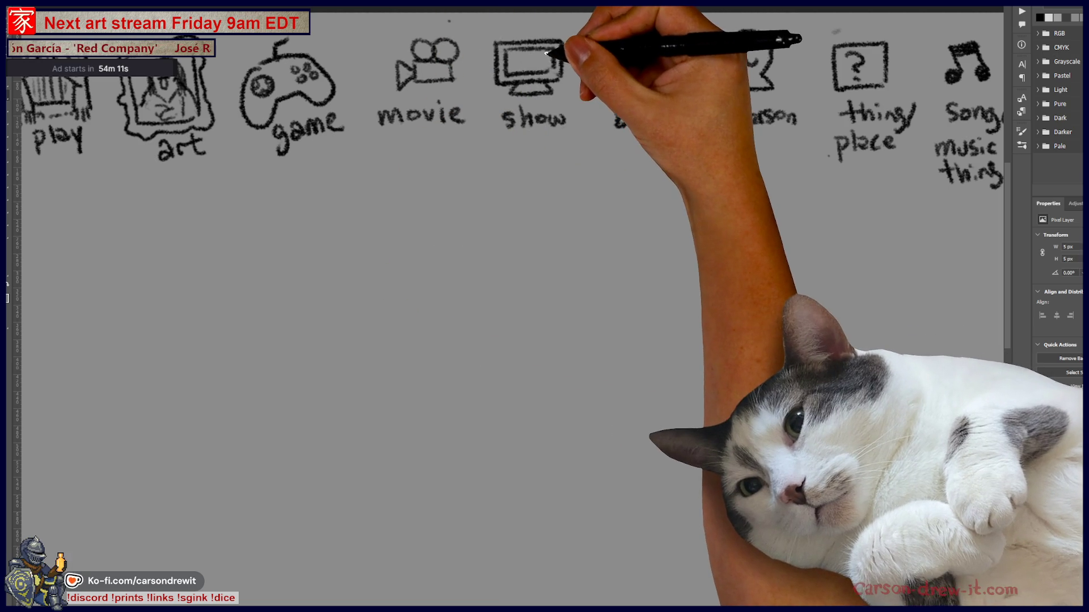
# - Circle the book and show icons and draw word blanks in two rows below them
pyautogui.moveTo(647, 12); pyautogui.dragTo(587, 94)
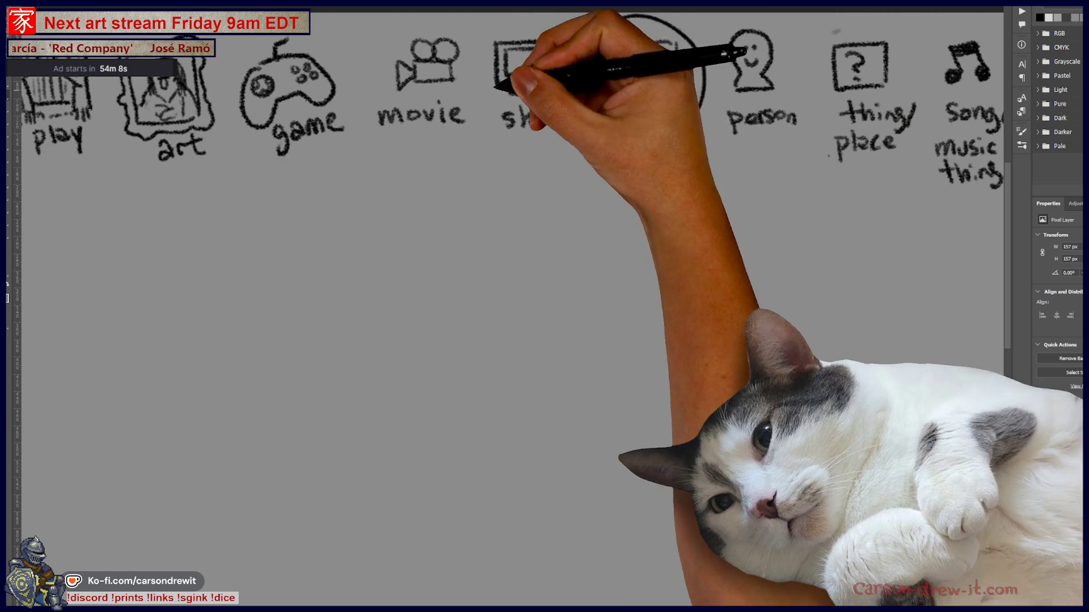
pyautogui.moveTo(547, 17); pyautogui.dragTo(522, 24)
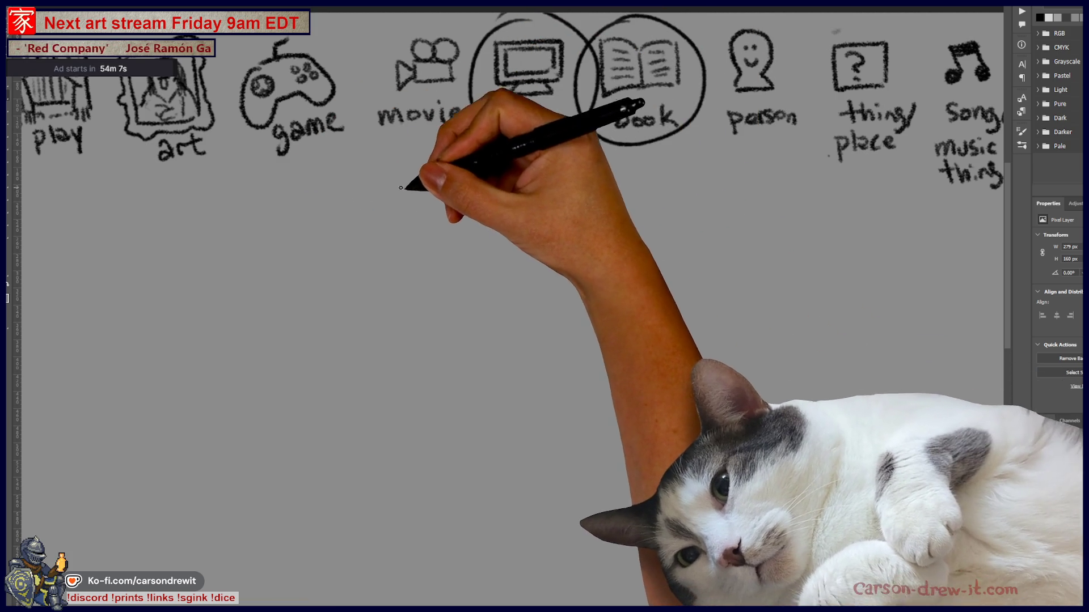
pyautogui.moveTo(323, 199); pyautogui.dragTo(739, 198)
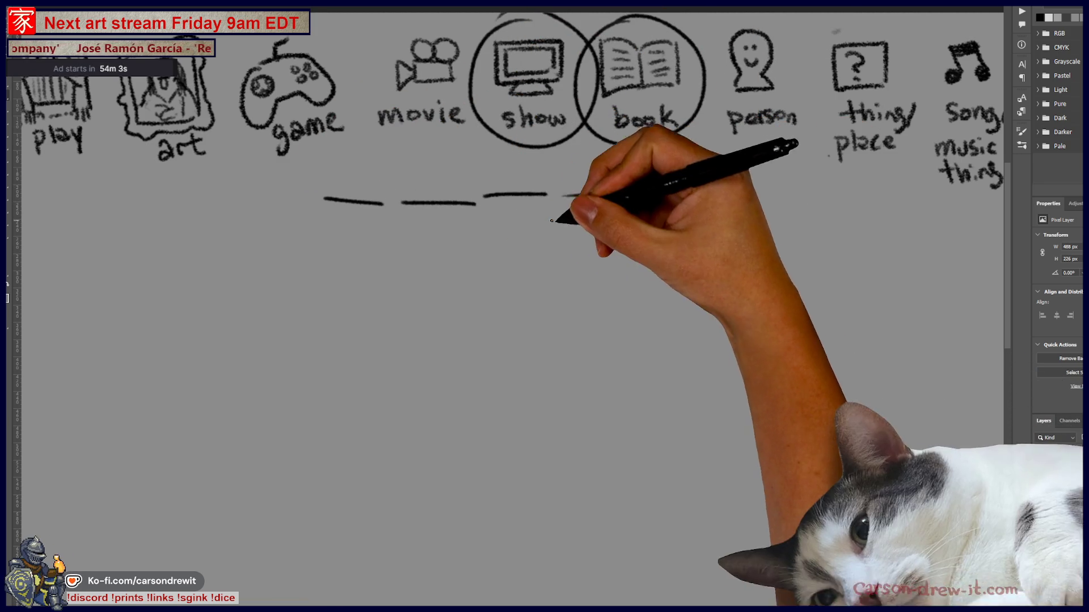
pyautogui.moveTo(424, 252); pyautogui.dragTo(609, 256)
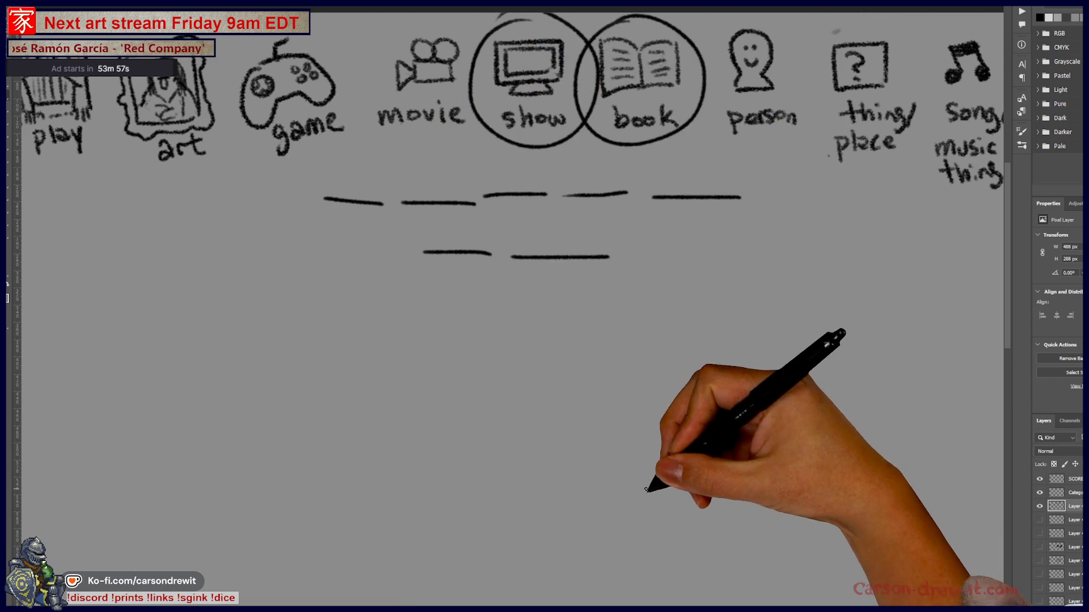
# - On a new layer further down the canvas, draw the outline of the figure's capped head
pyautogui.moveTo(627, 510); pyautogui.dragTo(717, 414)
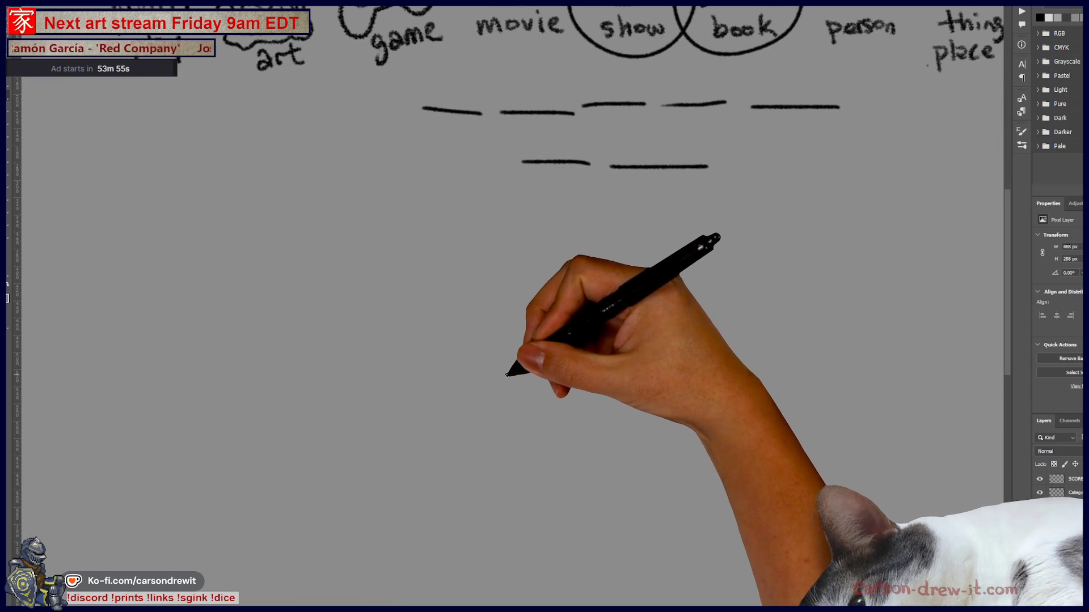
pyautogui.hotkey('ctrl', 'alt', 'shift', 'n')
pyautogui.moveTo(522, 415); pyautogui.dragTo(562, 413)
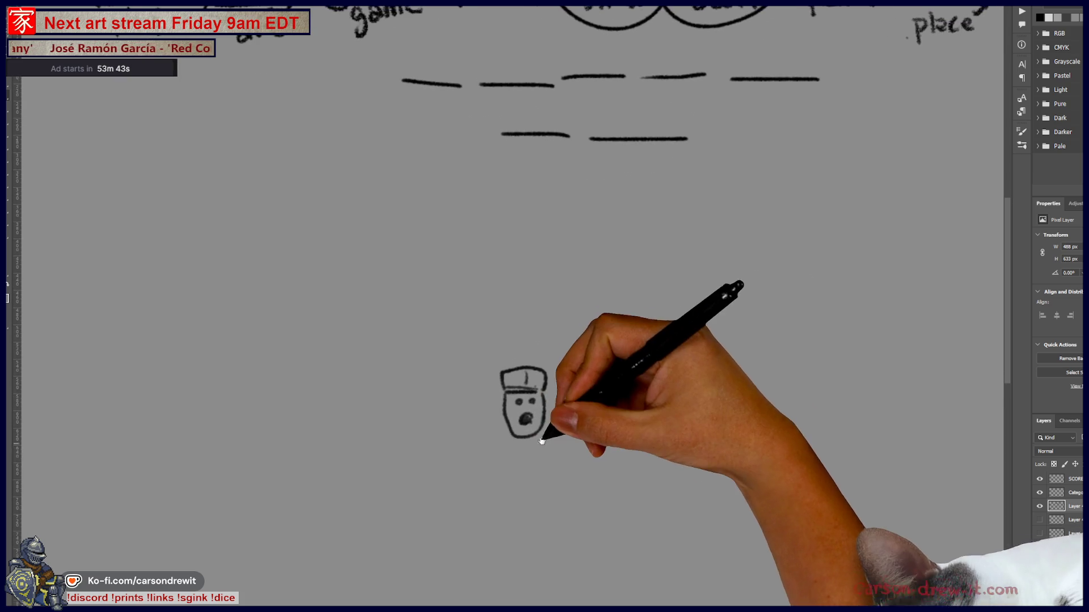
# - Draw the figure's body, collar, face and outstretched pointing arm
pyautogui.moveTo(503, 444); pyautogui.dragTo(507, 449)
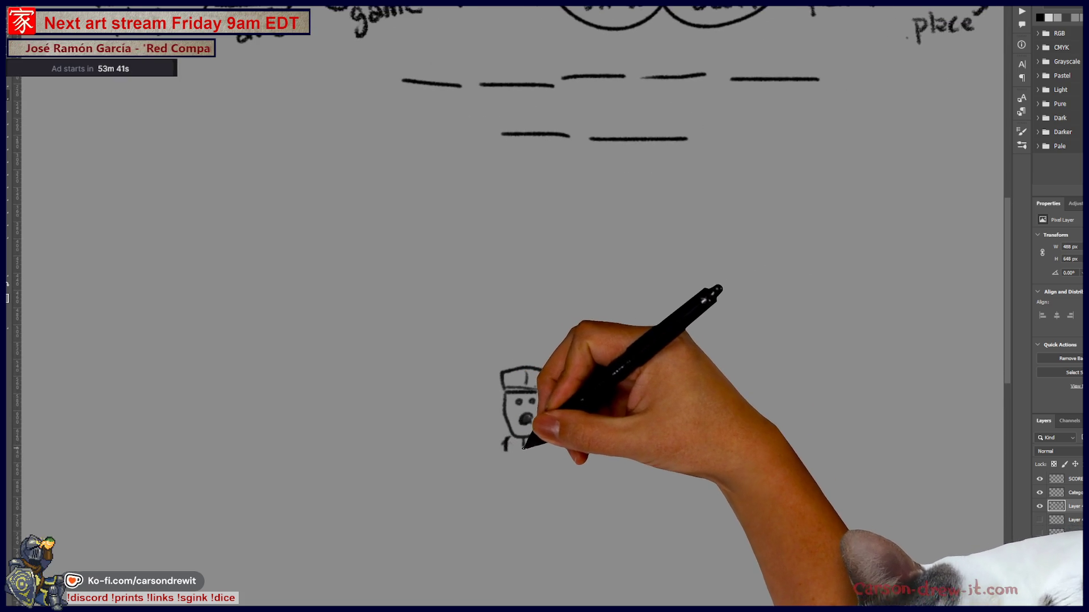
pyautogui.moveTo(509, 446); pyautogui.dragTo(507, 475)
pyautogui.moveTo(508, 526)
pyautogui.mouseDown()
pyautogui.moveTo(504, 459)
pyautogui.moveTo(553, 451)
pyautogui.moveTo(571, 492)
pyautogui.moveTo(539, 503)
pyautogui.moveTo(555, 510)
pyautogui.mouseUp()
pyautogui.moveTo(432, 462)
pyautogui.mouseDown()
pyautogui.moveTo(466, 482)
pyautogui.moveTo(414, 466)
pyautogui.moveTo(473, 487)
pyautogui.mouseUp()
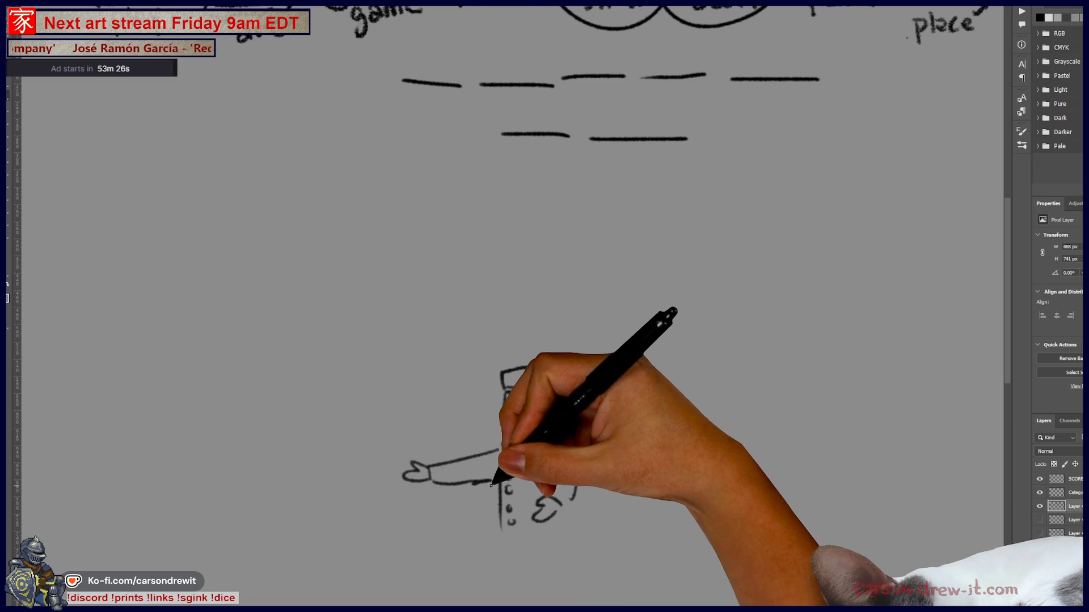
pyautogui.moveTo(491, 533); pyautogui.dragTo(557, 527)
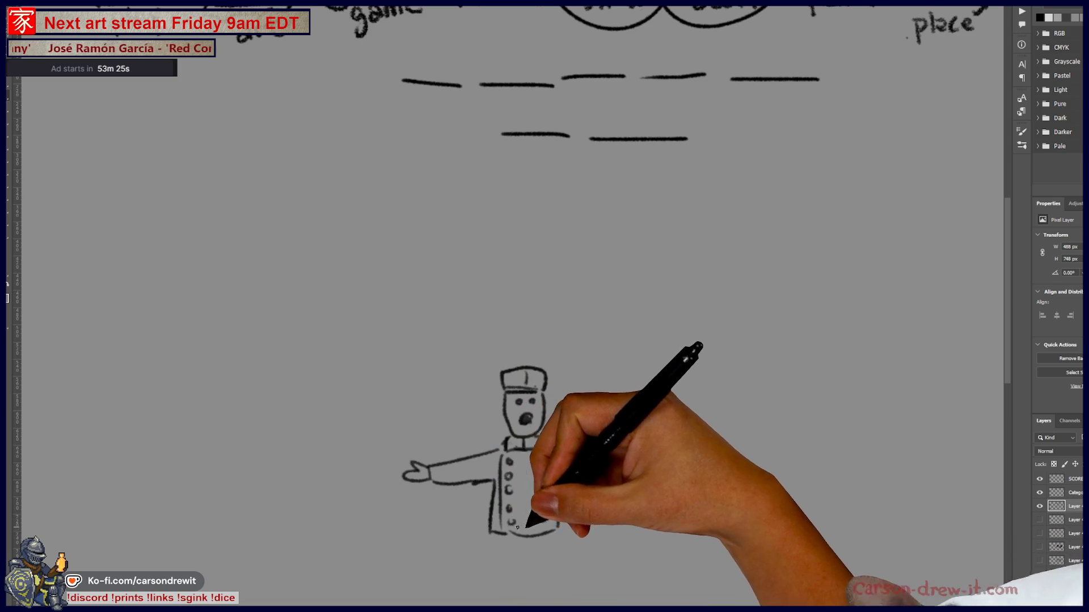
pyautogui.hotkey('ctrl', 'z')
pyautogui.hotkey('ctrl', 'z')
# - Draw rows of audience heads at lower left with the stage edge above them
pyautogui.moveTo(257, 548); pyautogui.dragTo(396, 560)
pyautogui.moveTo(170, 535); pyautogui.dragTo(251, 549)
pyautogui.moveTo(77, 523); pyautogui.dragTo(147, 536)
pyautogui.moveTo(202, 493)
pyautogui.mouseDown()
pyautogui.moveTo(239, 503)
pyautogui.moveTo(311, 498)
pyautogui.mouseUp()
pyautogui.moveTo(158, 439)
pyautogui.mouseDown()
pyautogui.moveTo(298, 447)
pyautogui.moveTo(394, 426)
pyautogui.mouseUp()
# - Draw the curtained stage with side posts, floor and footlights along its edge
pyautogui.moveTo(292, 266)
pyautogui.mouseDown()
pyautogui.moveTo(359, 383)
pyautogui.moveTo(357, 417)
pyautogui.mouseUp()
pyautogui.moveTo(406, 303); pyautogui.dragTo(405, 421)
pyautogui.moveTo(154, 289); pyautogui.dragTo(156, 394)
pyautogui.moveTo(180, 356); pyautogui.dragTo(180, 412)
pyautogui.moveTo(353, 417); pyautogui.dragTo(182, 412)
pyautogui.moveTo(183, 353); pyautogui.dragTo(357, 375)
pyautogui.moveTo(218, 350); pyautogui.dragTo(290, 276)
pyautogui.moveTo(294, 265); pyautogui.dragTo(296, 306)
pyautogui.moveTo(168, 422); pyautogui.dragTo(272, 440)
pyautogui.moveTo(313, 438); pyautogui.dragTo(316, 440)
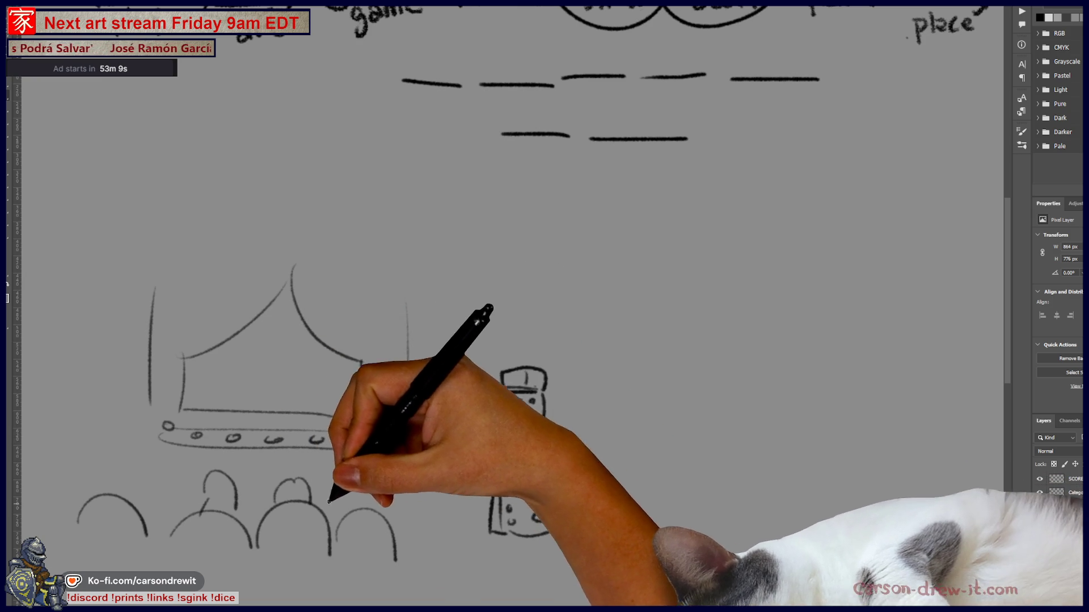
# - Fill in more audience heads below and beside the stage
pyautogui.moveTo(102, 476)
pyautogui.mouseDown()
pyautogui.moveTo(146, 471)
pyautogui.moveTo(183, 493)
pyautogui.mouseUp()
pyautogui.moveTo(323, 477); pyautogui.dragTo(353, 473)
pyautogui.moveTo(336, 544); pyautogui.dragTo(396, 560)
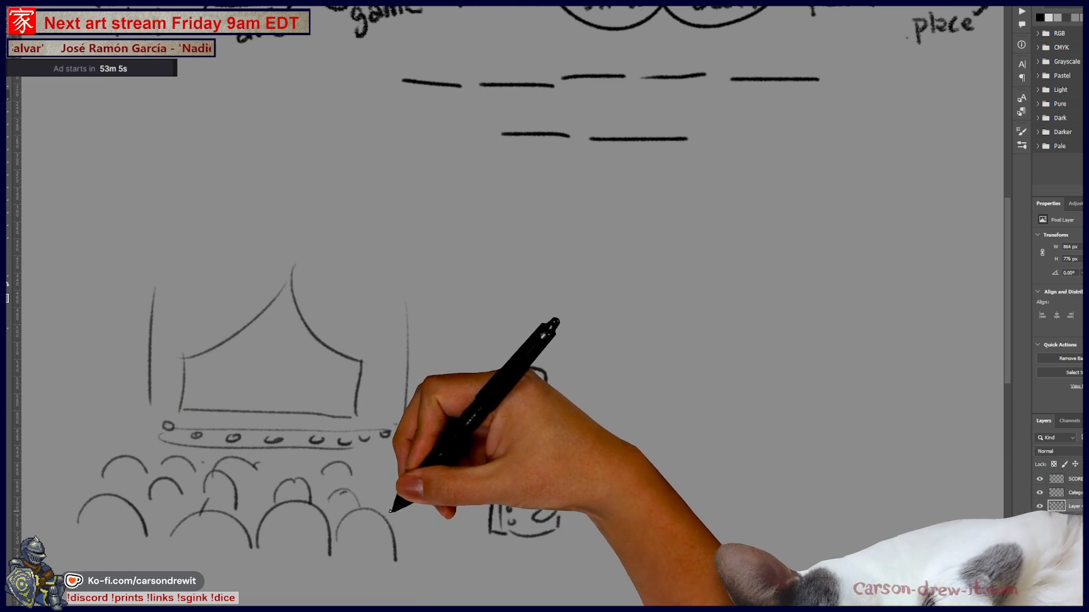
pyautogui.moveTo(408, 477); pyautogui.dragTo(498, 447)
pyautogui.moveTo(511, 400)
pyautogui.mouseDown()
pyautogui.moveTo(527, 422)
pyautogui.moveTo(504, 579)
pyautogui.mouseUp()
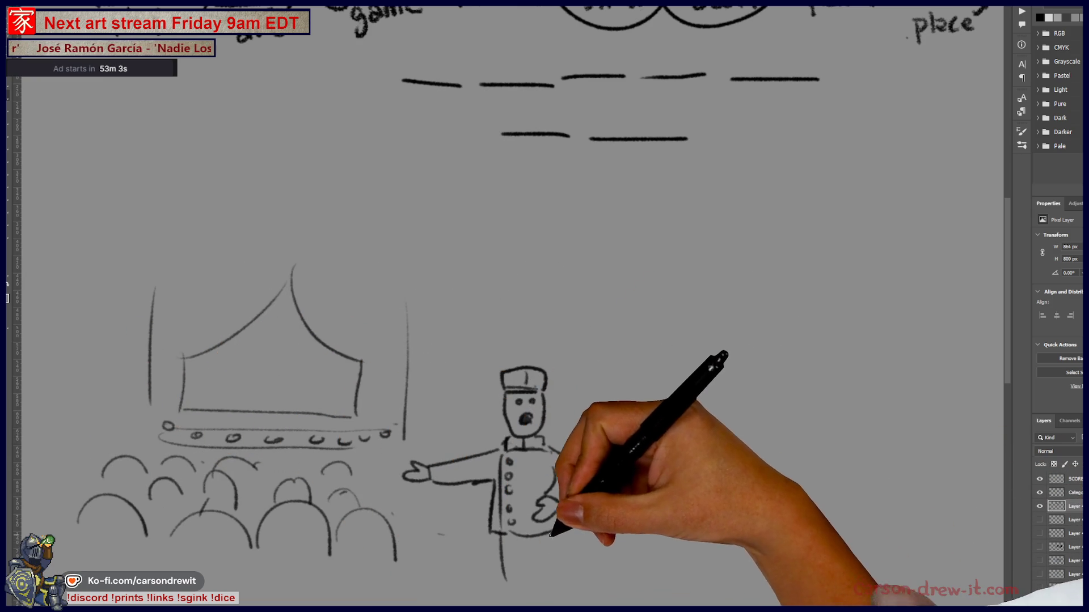
# - Draw the figure's hip hand, an onlooker beside him, and an exclamation mark by his head
pyautogui.moveTo(554, 544); pyautogui.dragTo(553, 583)
pyautogui.moveTo(608, 458)
pyautogui.mouseDown()
pyautogui.moveTo(645, 444)
pyautogui.moveTo(611, 553)
pyautogui.mouseUp()
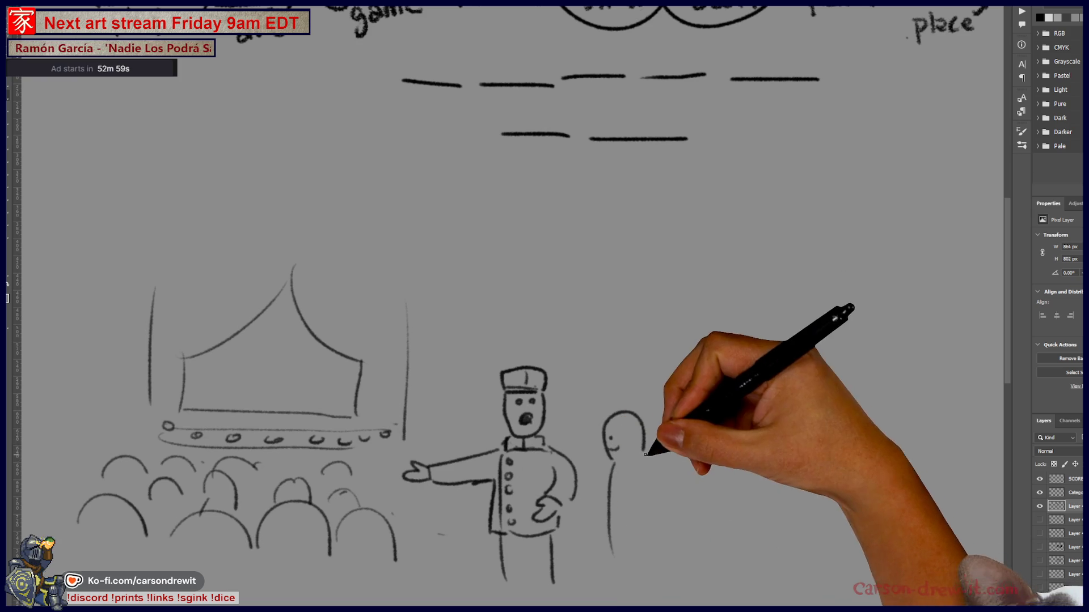
pyautogui.moveTo(634, 451); pyautogui.dragTo(680, 553)
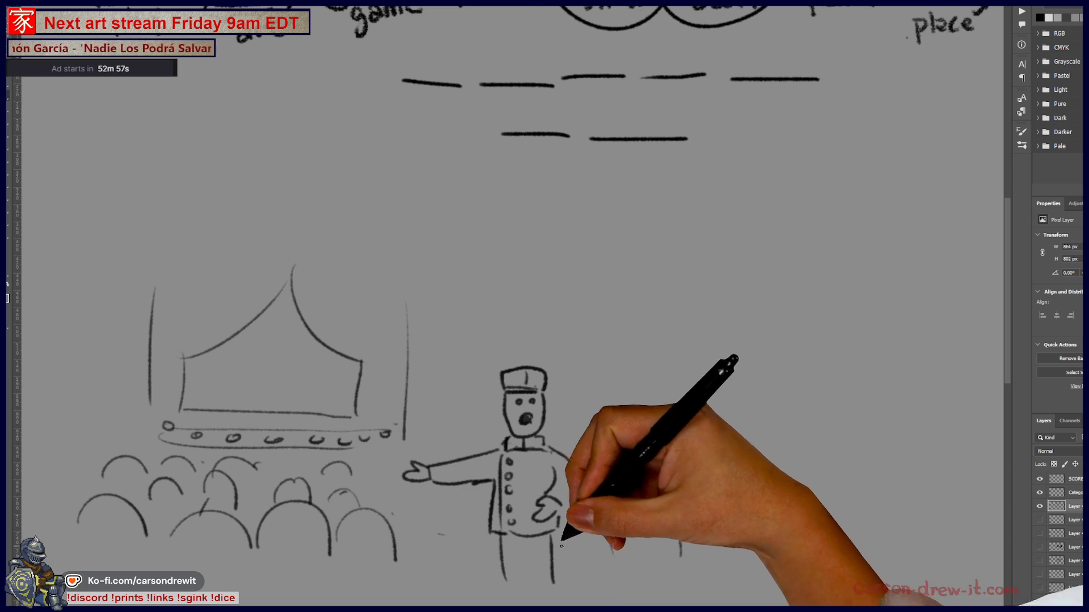
pyautogui.moveTo(606, 496); pyautogui.dragTo(597, 529)
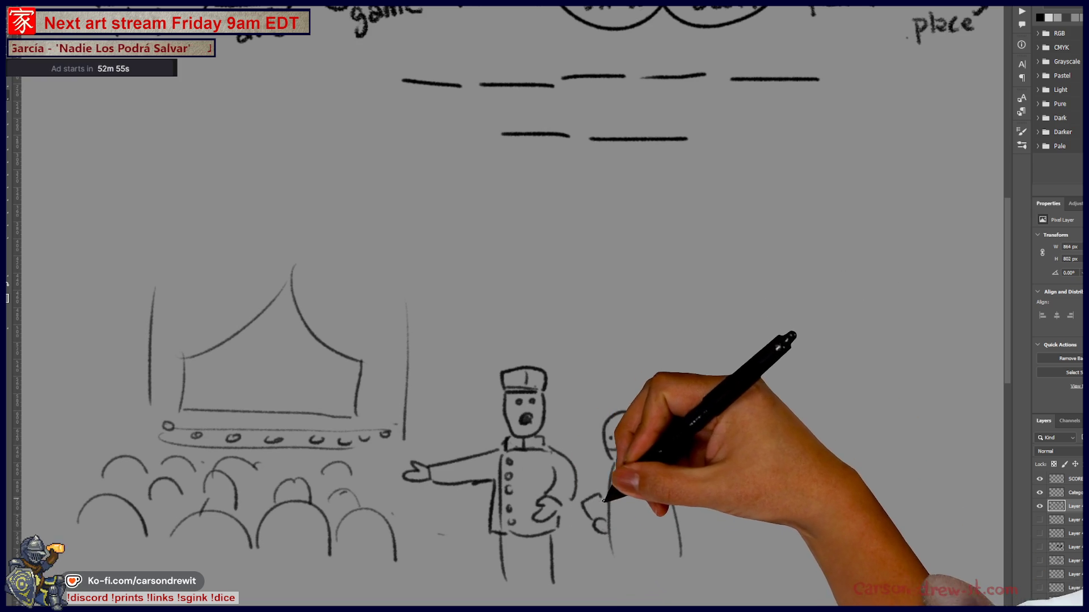
pyautogui.moveTo(586, 337)
pyautogui.mouseDown()
pyautogui.moveTo(527, 388)
pyautogui.moveTo(508, 378)
pyautogui.moveTo(479, 426)
pyautogui.mouseUp()
pyautogui.click(478, 434)
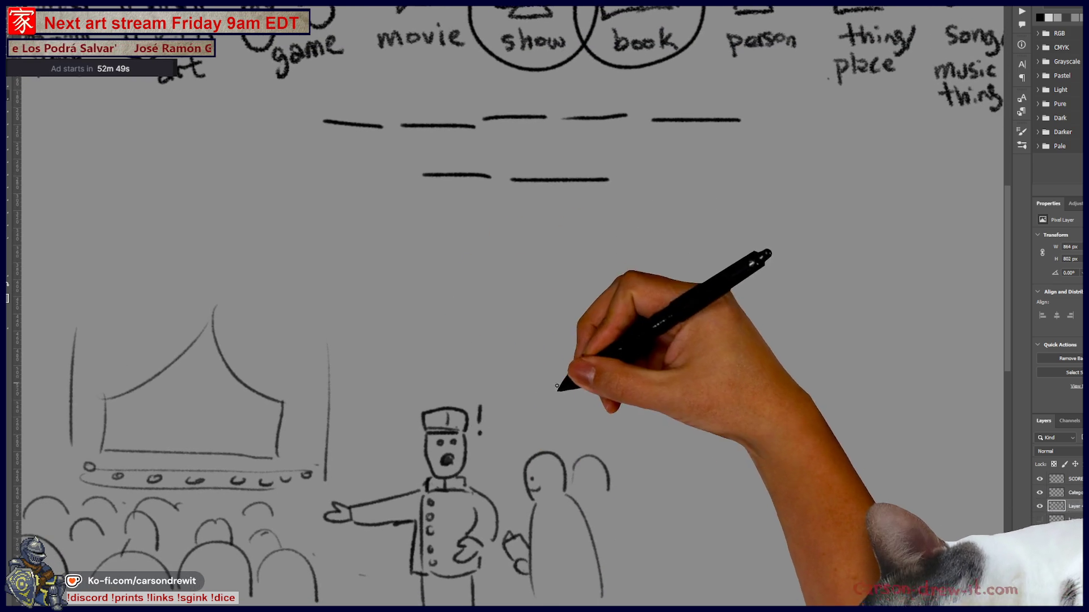
# - Sketch the box outline with its flap, right of the word blanks
pyautogui.moveTo(699, 238)
pyautogui.mouseDown()
pyautogui.moveTo(697, 309)
pyautogui.moveTo(743, 267)
pyautogui.moveTo(736, 205)
pyautogui.moveTo(803, 201)
pyautogui.mouseUp()
pyautogui.moveTo(749, 277); pyautogui.dragTo(806, 318)
pyautogui.moveTo(761, 348)
pyautogui.mouseDown()
pyautogui.moveTo(804, 328)
pyautogui.moveTo(841, 247)
pyautogui.mouseUp()
pyautogui.moveTo(804, 213); pyautogui.dragTo(841, 243)
pyautogui.moveTo(777, 266)
pyautogui.mouseDown()
pyautogui.moveTo(800, 247)
pyautogui.moveTo(815, 269)
pyautogui.mouseUp()
# - Draw the open lid lines and small floating marks above the box
pyautogui.moveTo(815, 341); pyautogui.dragTo(792, 402)
pyautogui.moveTo(703, 293)
pyautogui.mouseDown()
pyautogui.moveTo(702, 374)
pyautogui.moveTo(724, 370)
pyautogui.mouseUp()
pyautogui.moveTo(685, 340)
pyautogui.mouseDown()
pyautogui.moveTo(749, 338)
pyautogui.moveTo(763, 350)
pyautogui.mouseUp()
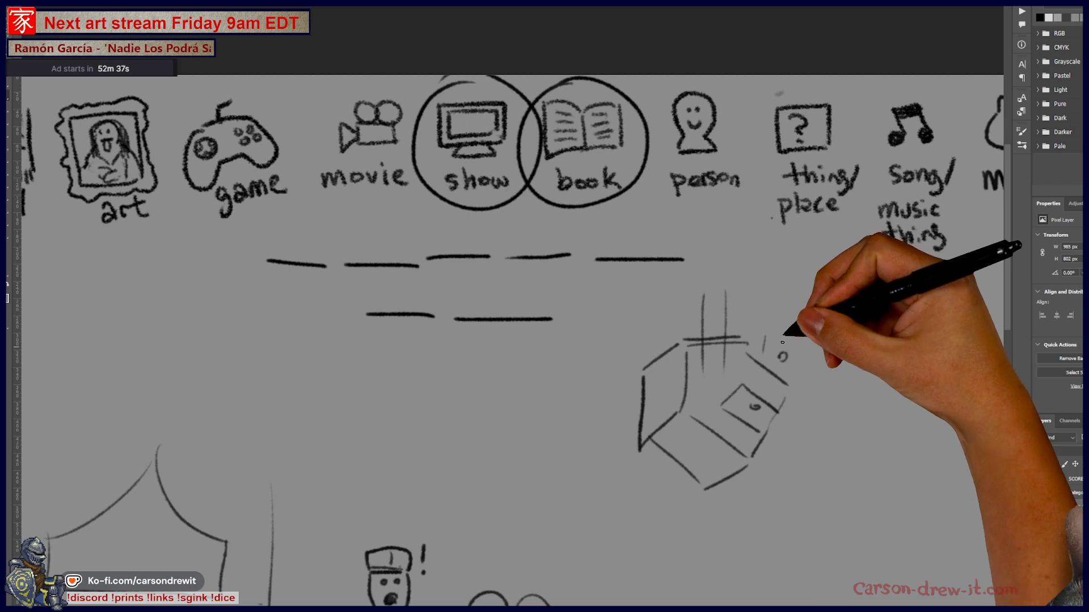
pyautogui.moveTo(778, 289); pyautogui.dragTo(779, 295)
pyautogui.moveTo(781, 319); pyautogui.dragTo(780, 322)
pyautogui.moveTo(784, 353); pyautogui.dragTo(780, 360)
pyautogui.click(808, 345)
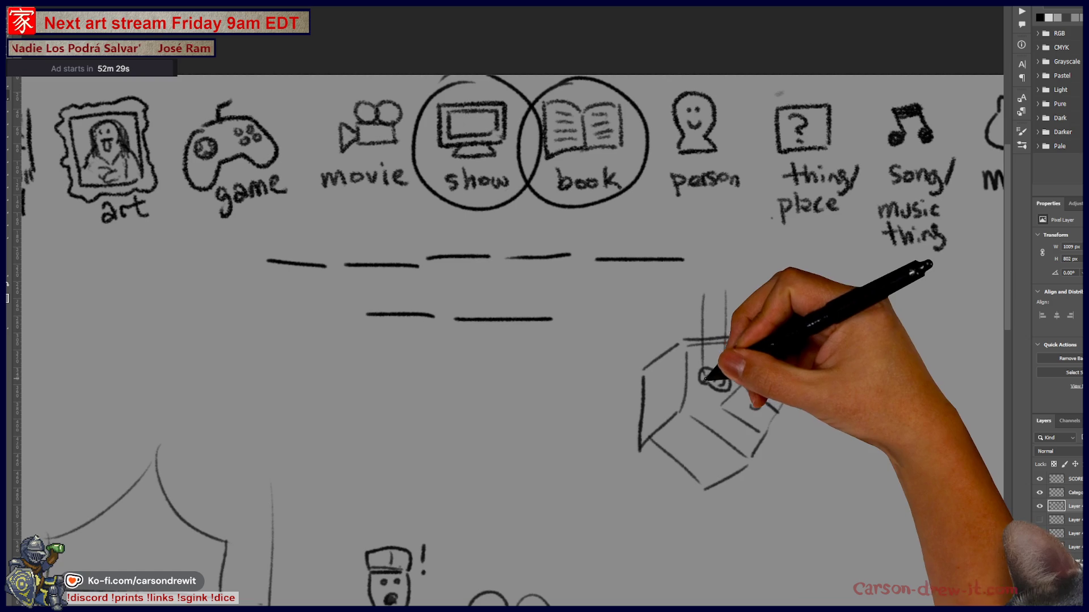
pyautogui.scroll(-2, 885, 502)
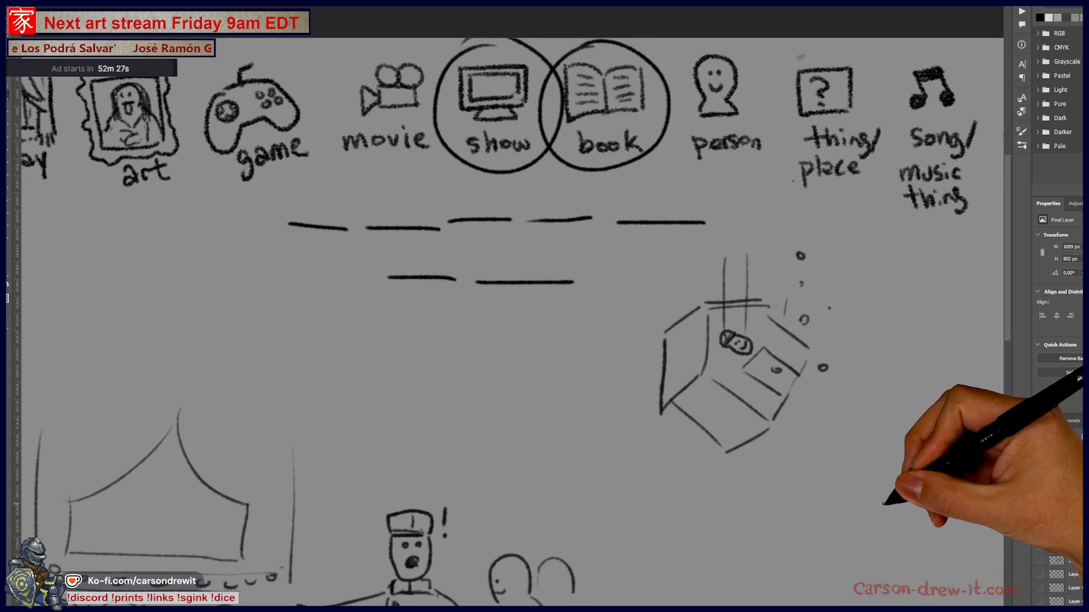
pyautogui.scroll(-3, 545, 323)
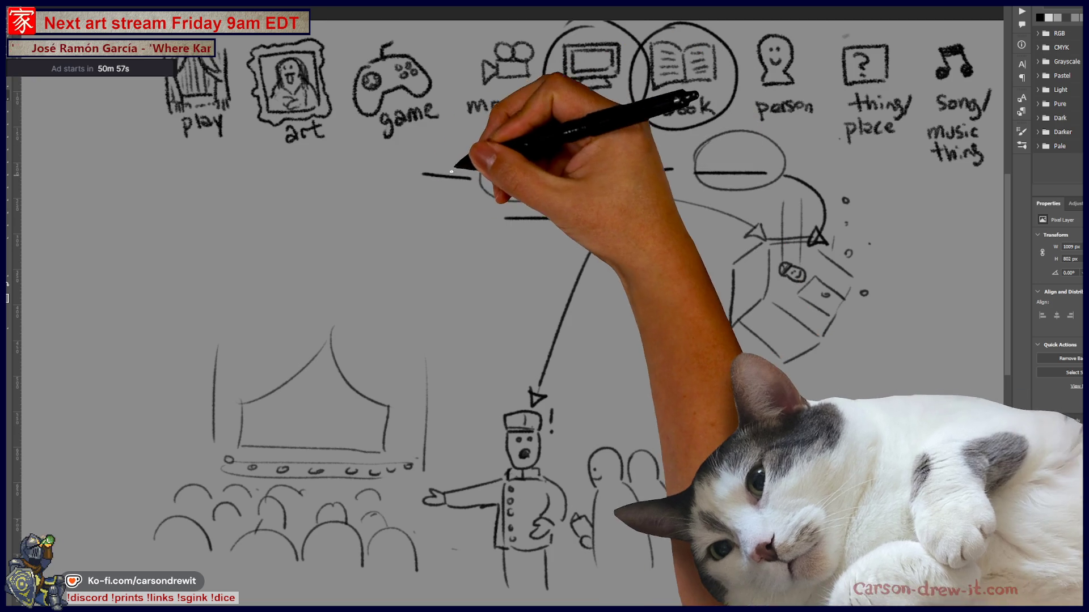
# - Draw an upward arrow under the first blank and shift the view toward the score list
pyautogui.moveTo(444, 180); pyautogui.dragTo(441, 211)
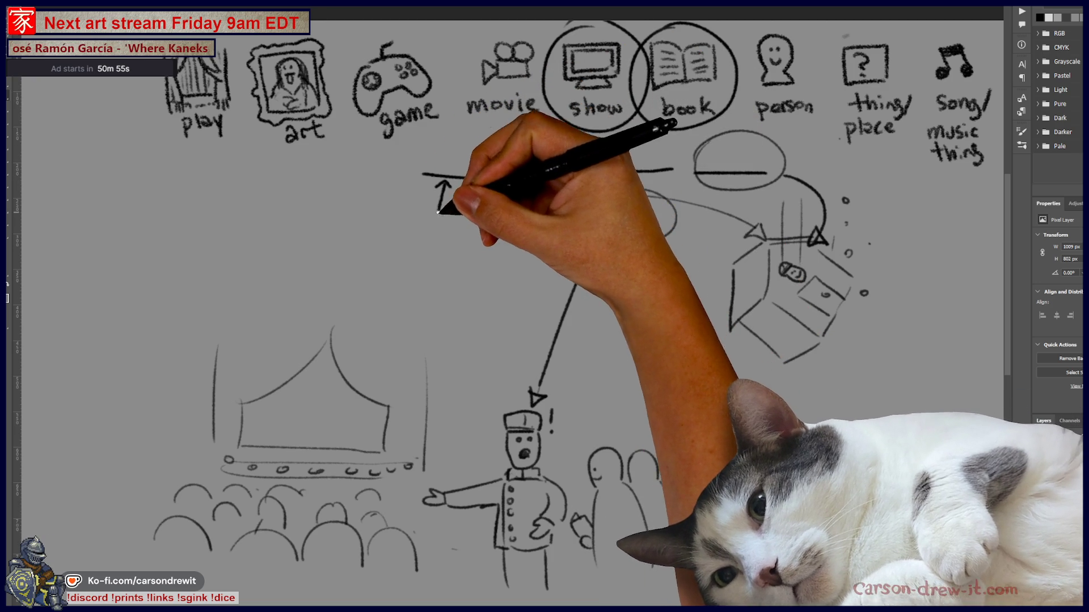
pyautogui.moveTo(240, 413)
pyautogui.mouseDown()
pyautogui.moveTo(543, 376)
pyautogui.moveTo(604, 340)
pyautogui.moveTo(614, 299)
pyautogui.mouseUp()
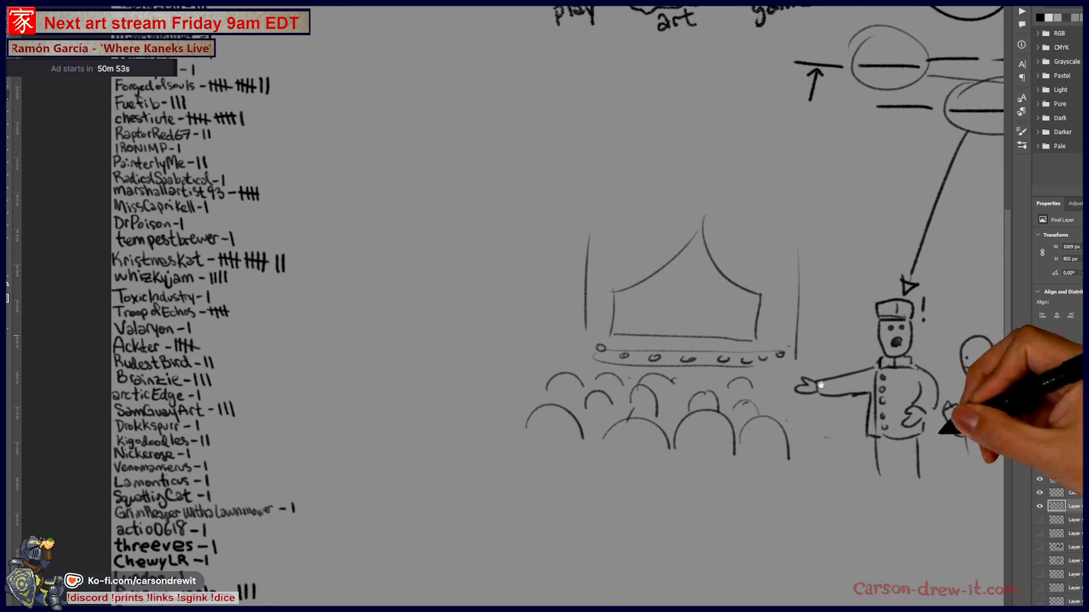